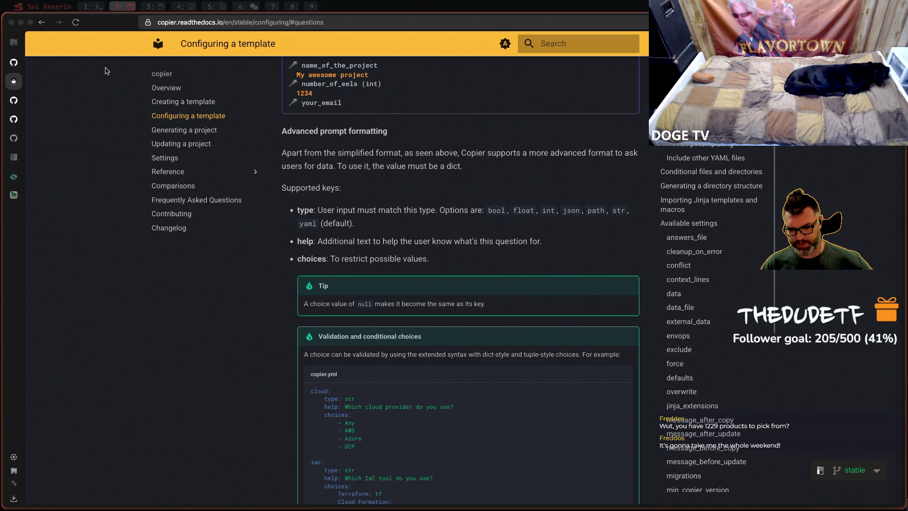
# Step: Switch to workspace 3 showing the check-in-project Excalidraw drawing in Obsidian
pyautogui.hotkey('alt', '3')
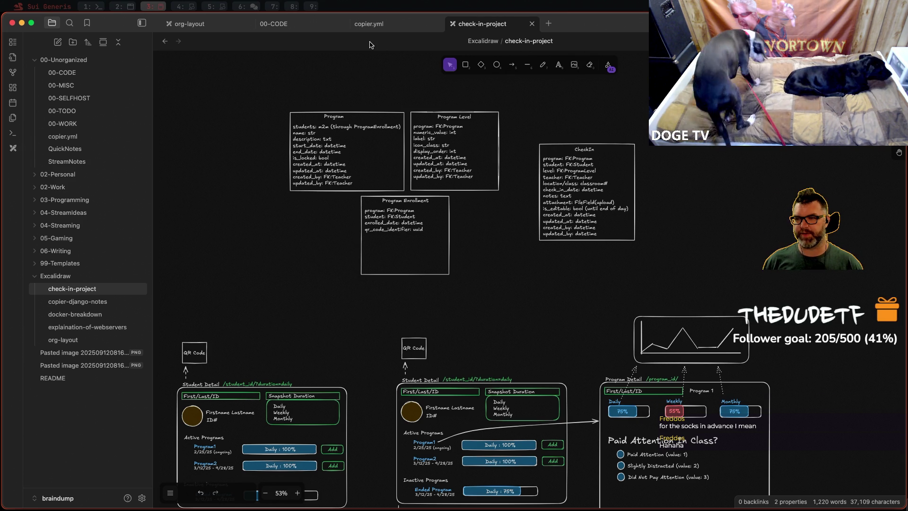
pyautogui.scroll(-2, 221, 283)
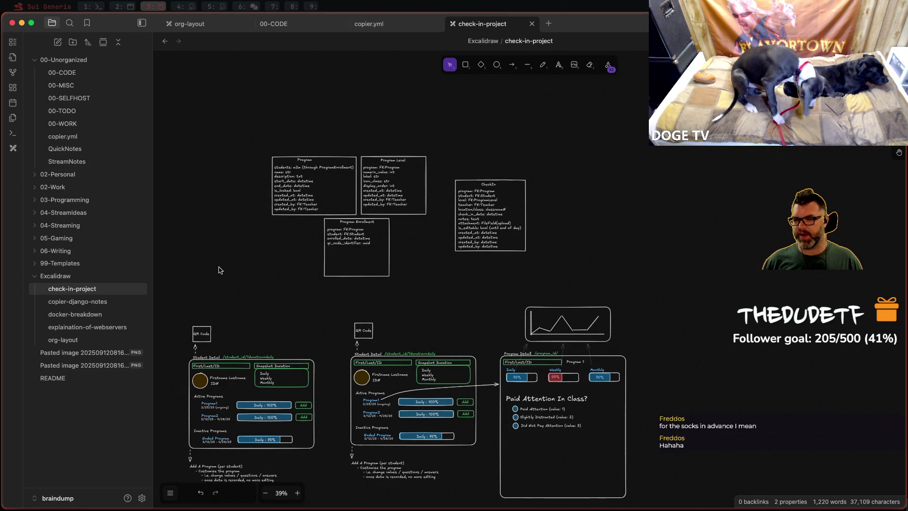
pyautogui.scroll(-2, 389, 239)
pyautogui.scroll(1, 389, 239)
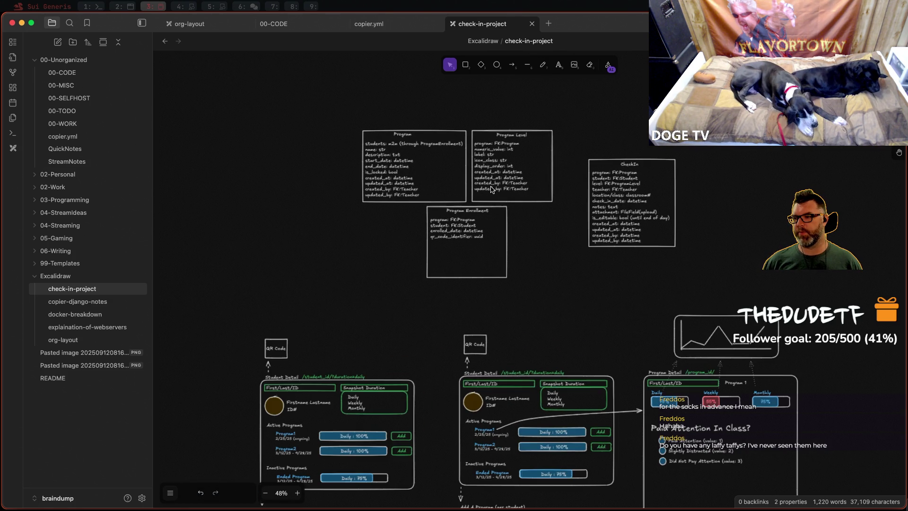
pyautogui.scroll(2, 550, 203)
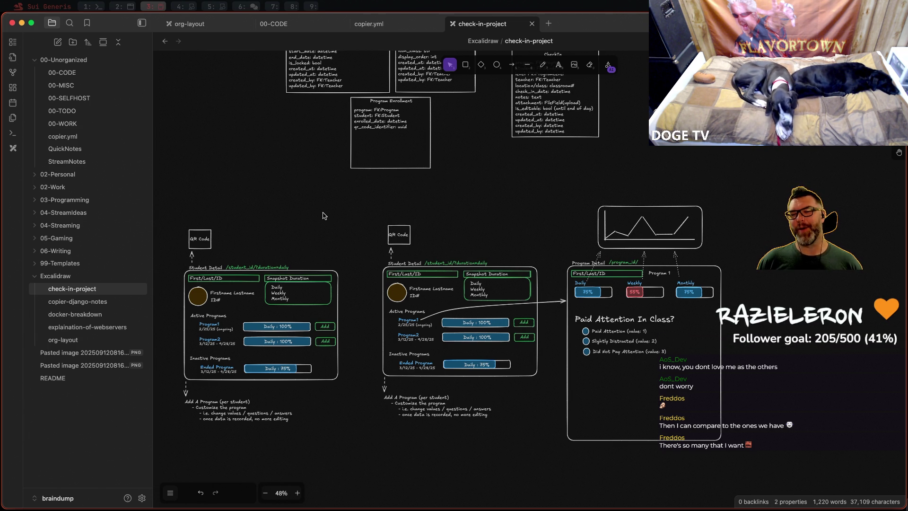
pyautogui.scroll(3, 352, 209)
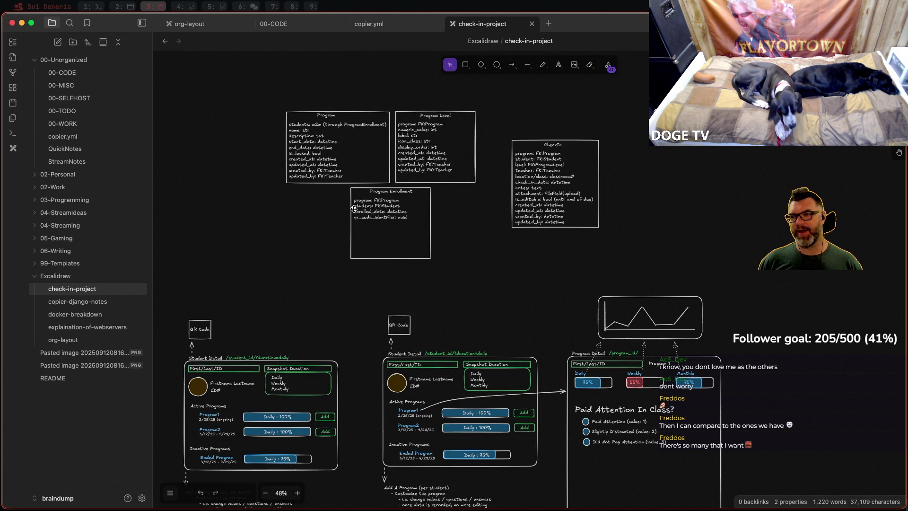
pyautogui.scroll(-1, 353, 208)
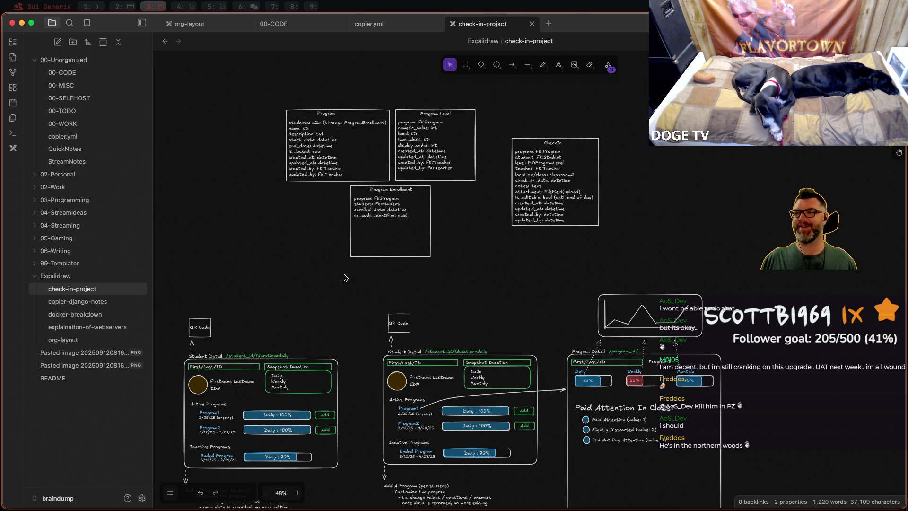
pyautogui.keyDown('ctrl'); pyautogui.scroll(3, 380, 144); pyautogui.keyUp('ctrl')
pyautogui.keyDown('ctrl'); pyautogui.scroll(2, 380, 184); pyautogui.keyUp('ctrl')
pyautogui.keyDown('ctrl'); pyautogui.scroll(2, 379, 220); pyautogui.keyUp('ctrl')
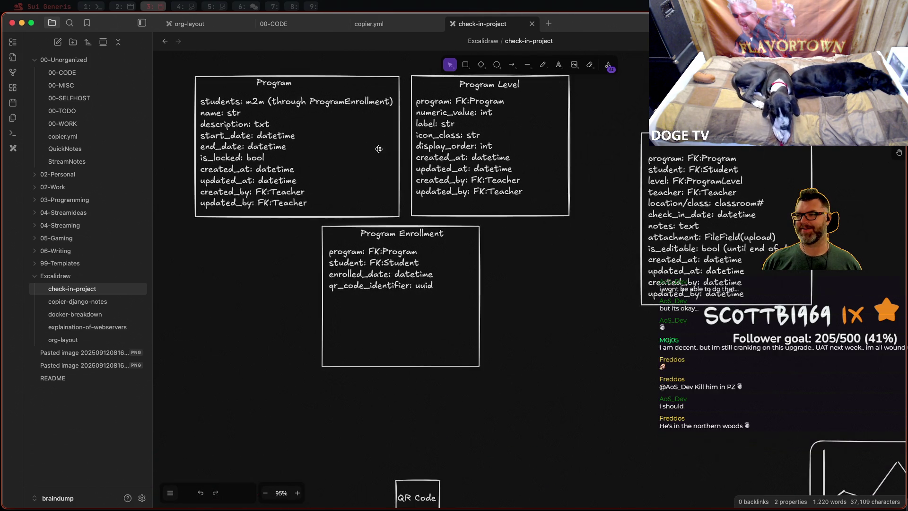
pyautogui.scroll(2, 380, 234)
pyautogui.scroll(-2, 386, 223)
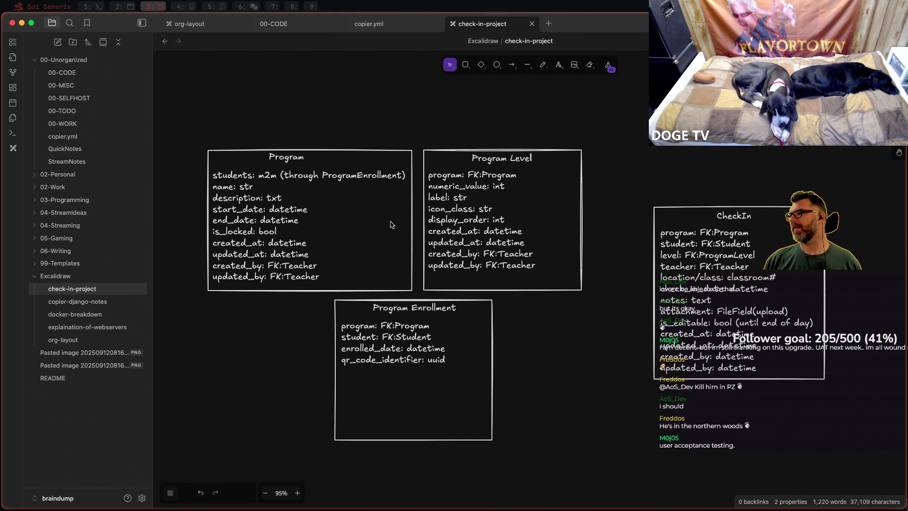
pyautogui.keyDown('ctrl'); pyautogui.scroll(1, 380, 217); pyautogui.keyUp('ctrl')
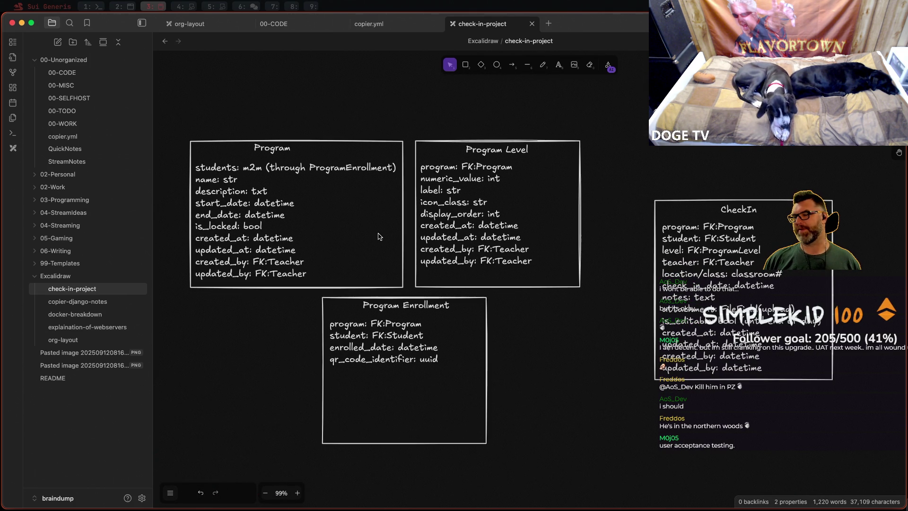
pyautogui.keyDown('ctrl'); pyautogui.scroll(1, 380, 223); pyautogui.keyUp('ctrl')
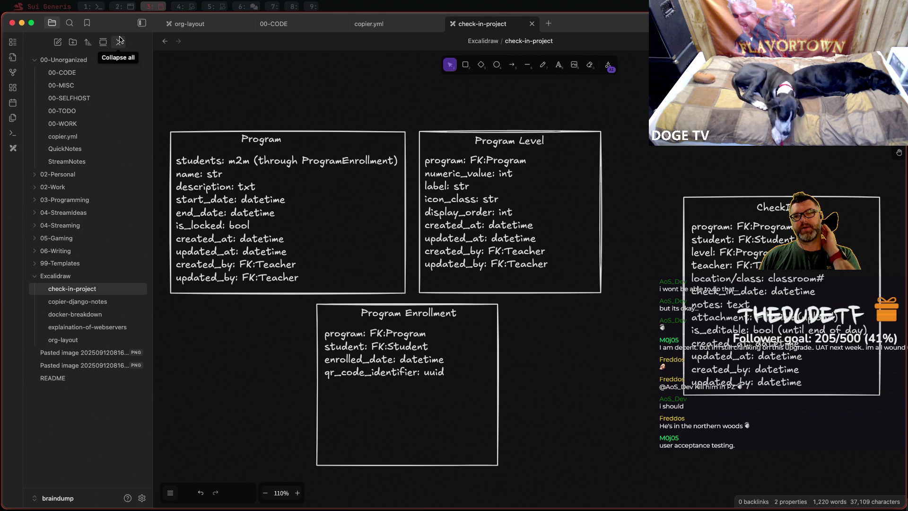
# Step: Collapse all vault folders and hide the file sidebar so the drawing fills the width
pyautogui.click(119, 42)
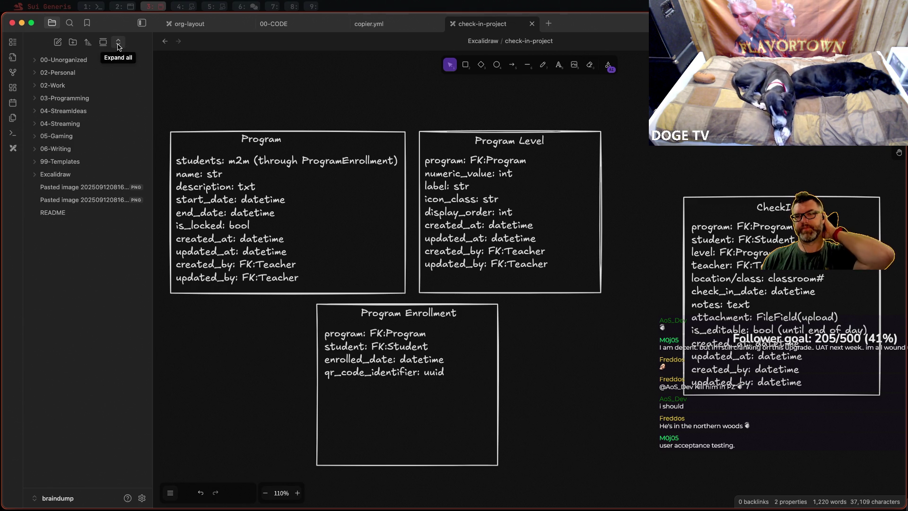
pyautogui.click(139, 24)
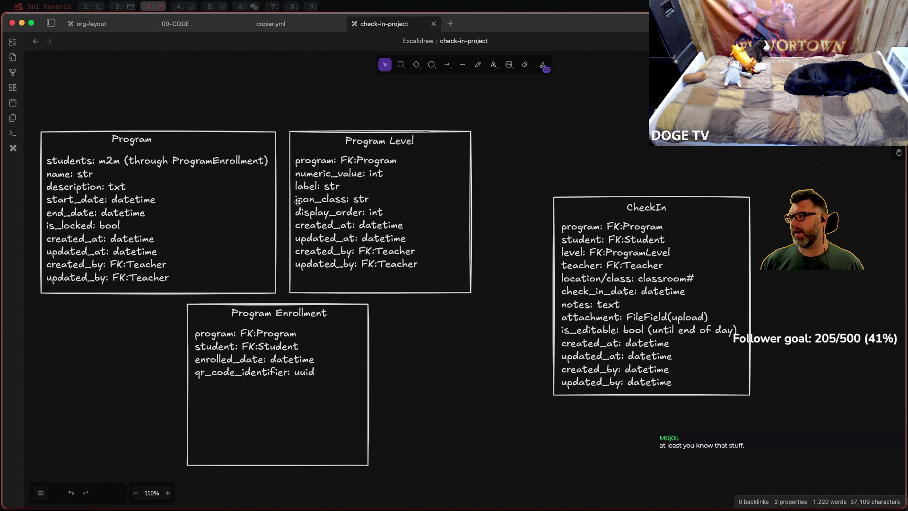
pyautogui.scroll(-1, 298, 201)
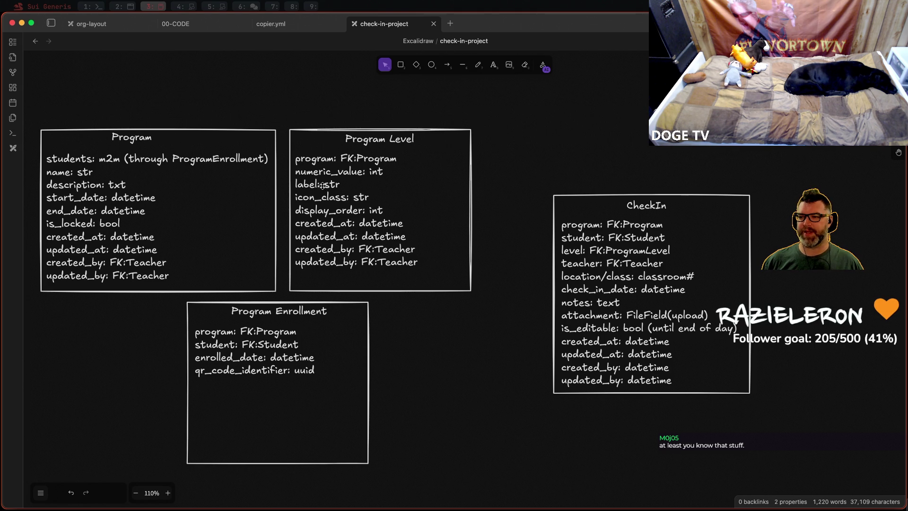
pyautogui.scroll(-2, 312, 201)
pyautogui.scroll(-3, 314, 202)
pyautogui.scroll(4, 284, 234)
pyautogui.scroll(1, 264, 260)
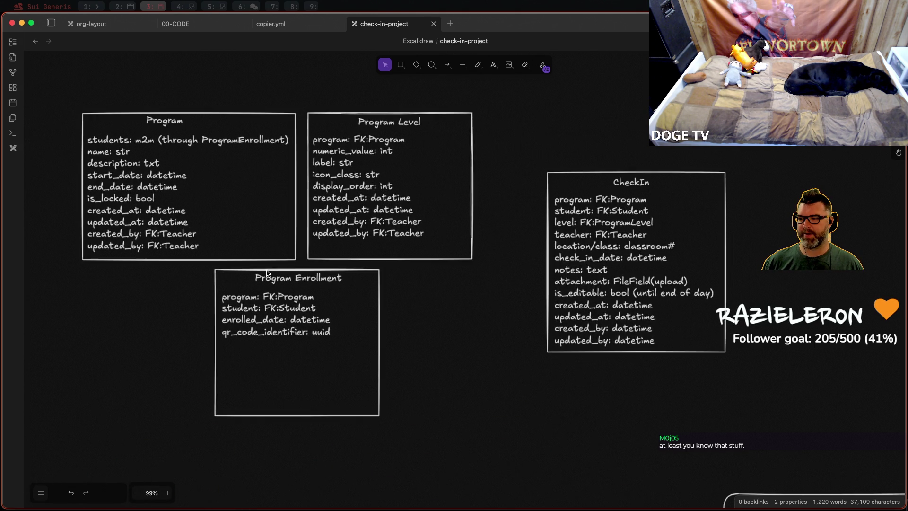
pyautogui.scroll(1, 267, 260)
pyautogui.scroll(-1, 273, 258)
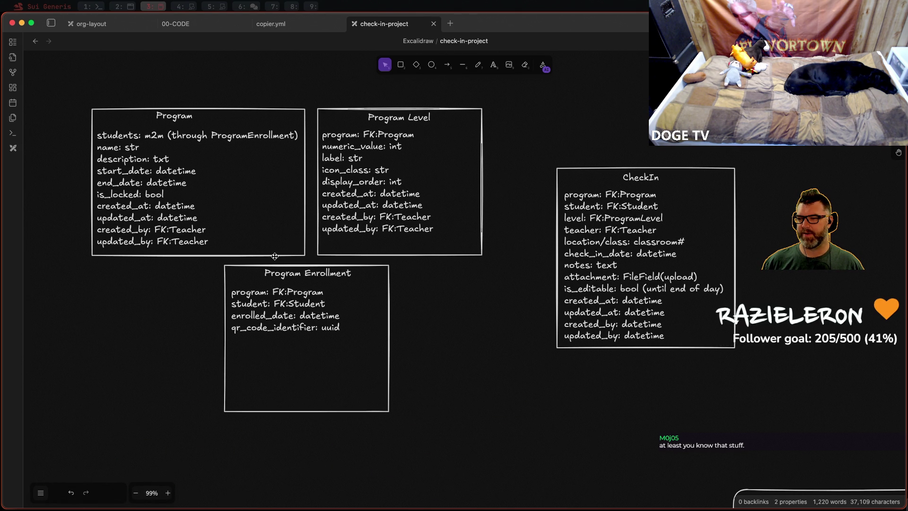
pyautogui.scroll(-2, 326, 245)
pyautogui.scroll(-3, 375, 325)
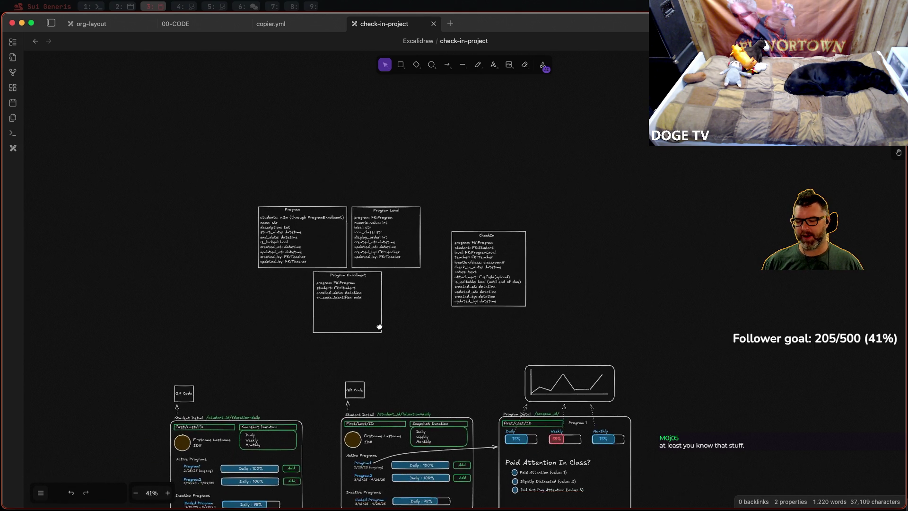
pyautogui.scroll(-3, 377, 327)
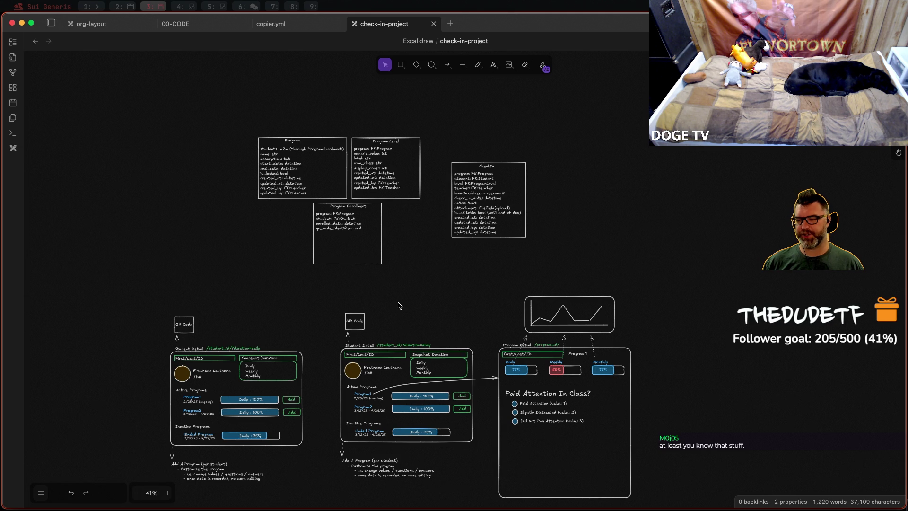
pyautogui.scroll(3, 358, 119)
pyautogui.scroll(3, 284, 170)
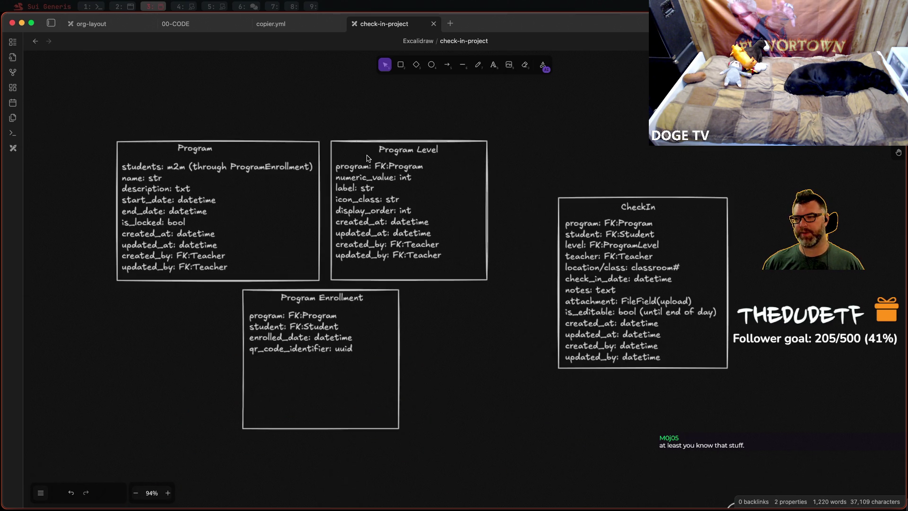
pyautogui.scroll(2, 202, 211)
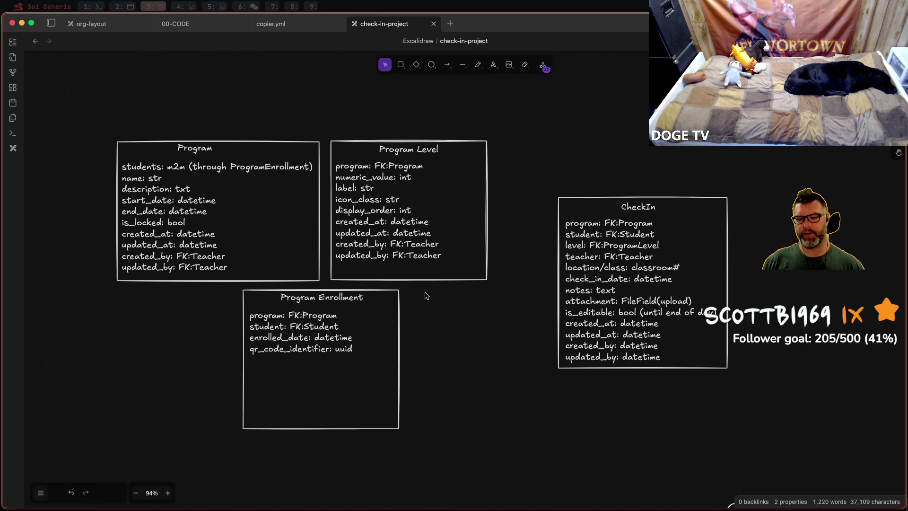
pyautogui.scroll(-3, 435, 286)
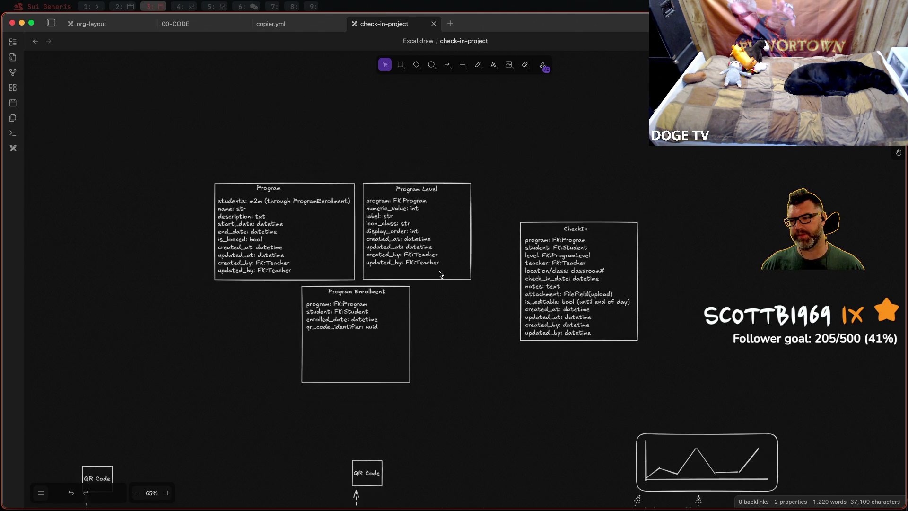
pyautogui.scroll(-5, 460, 135)
pyautogui.scroll(3, 461, 134)
pyautogui.scroll(2, 355, 171)
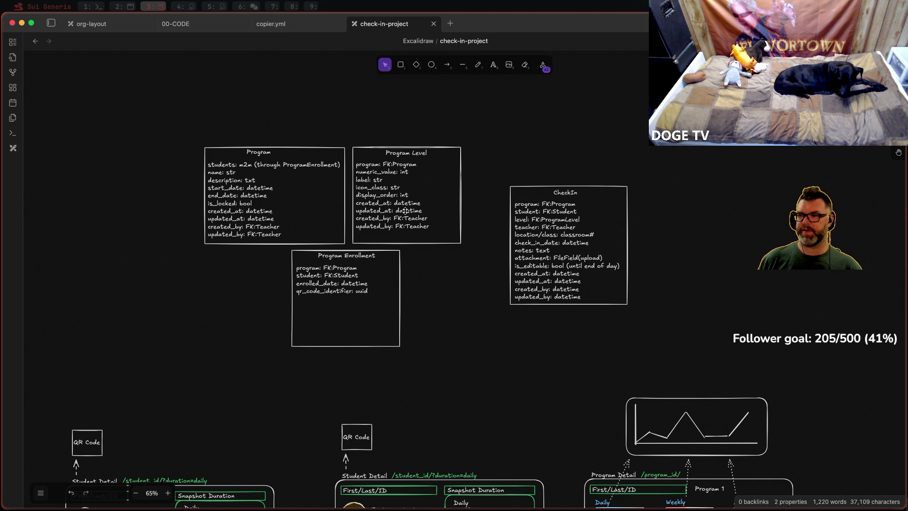
pyautogui.scroll(-3, 424, 199)
pyautogui.scroll(3, 407, 210)
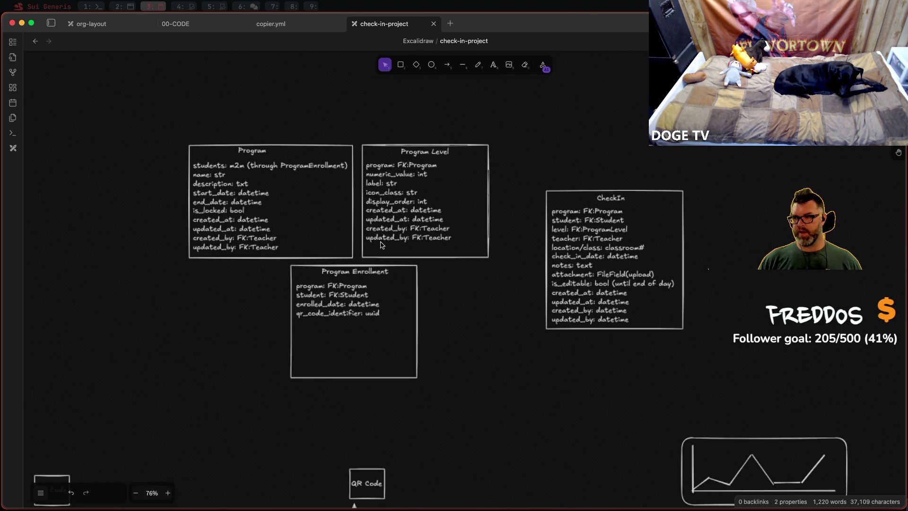
pyautogui.scroll(2, 458, 256)
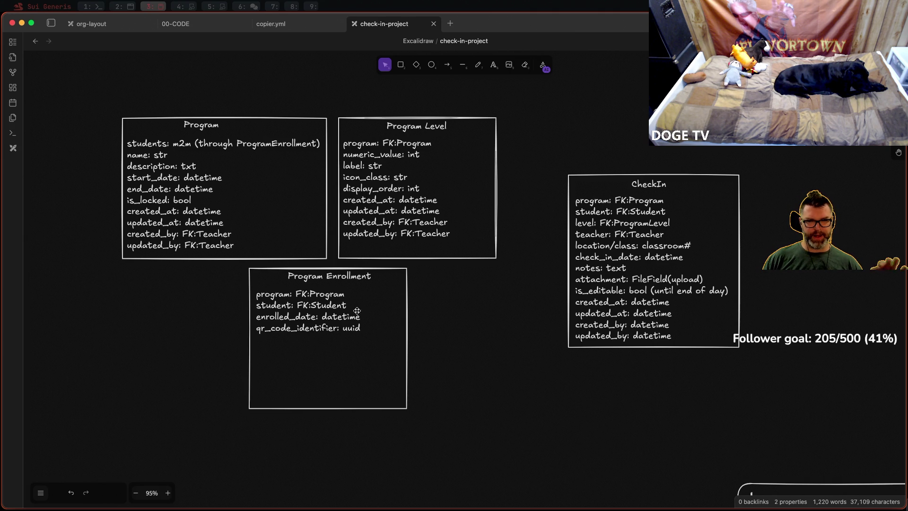
# Step: Shorten the Program Enrollment box so its bottom edge sits just below the field list
pyautogui.click(326, 301)
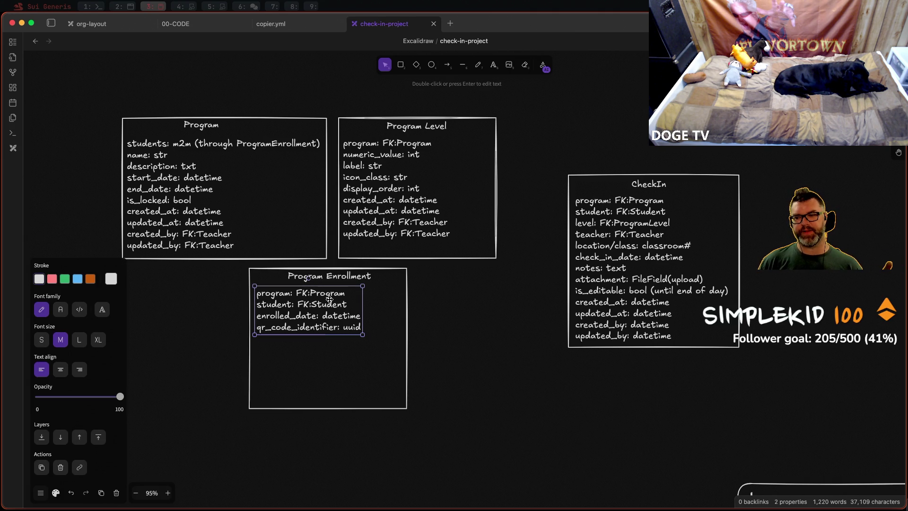
pyautogui.moveTo(331, 301); pyautogui.dragTo(334, 302)
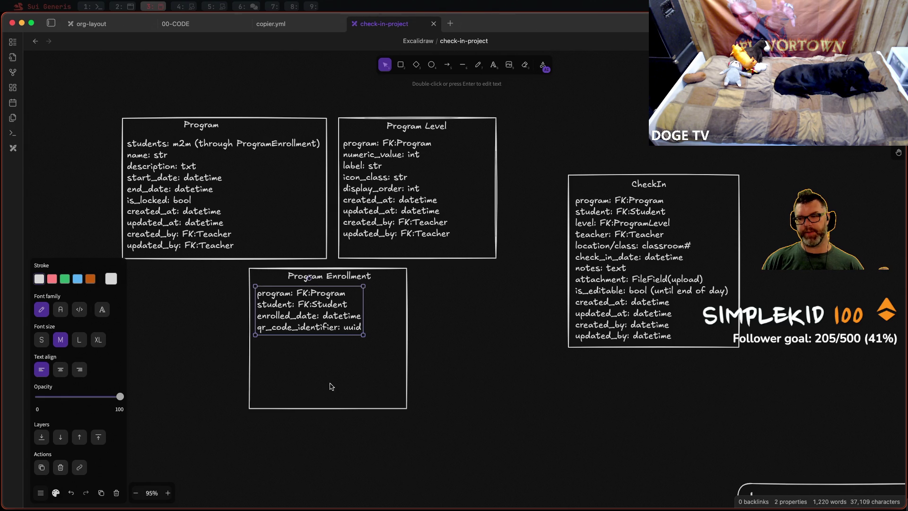
pyautogui.click(326, 410)
pyautogui.moveTo(327, 410); pyautogui.dragTo(330, 345)
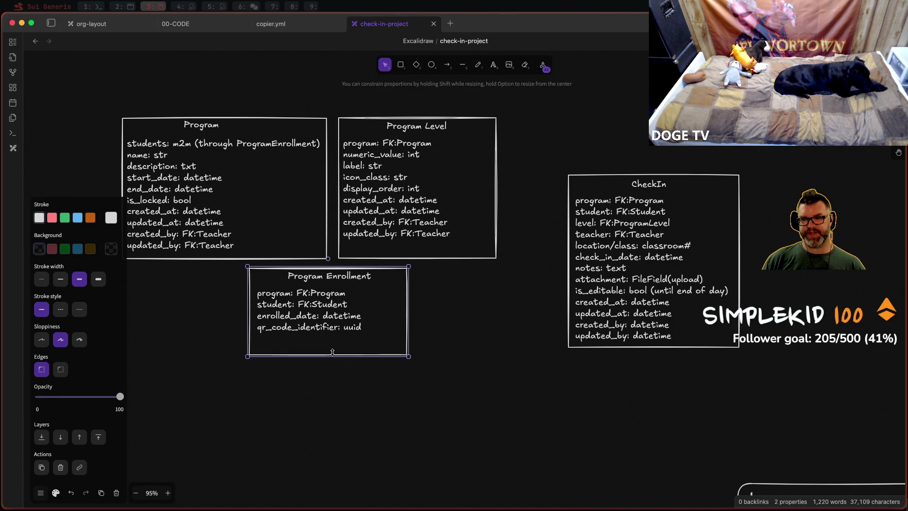
pyautogui.click(515, 327)
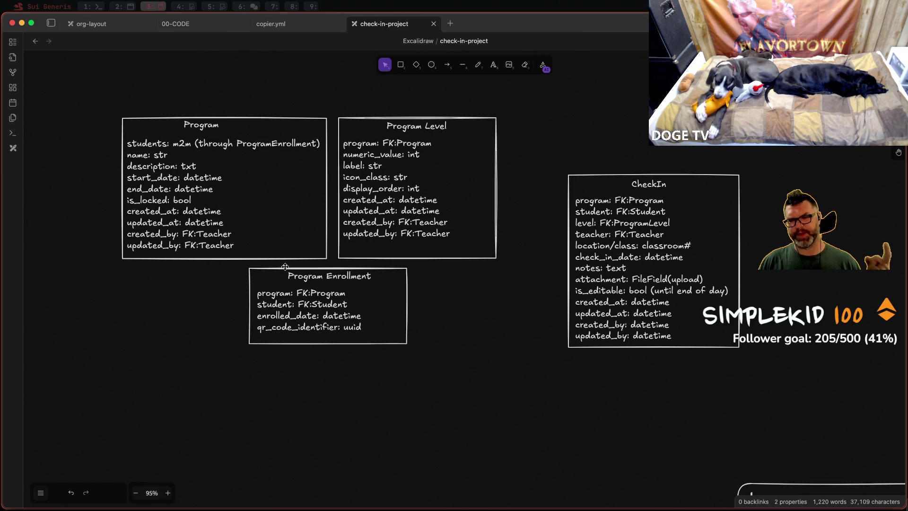
pyautogui.click(220, 234)
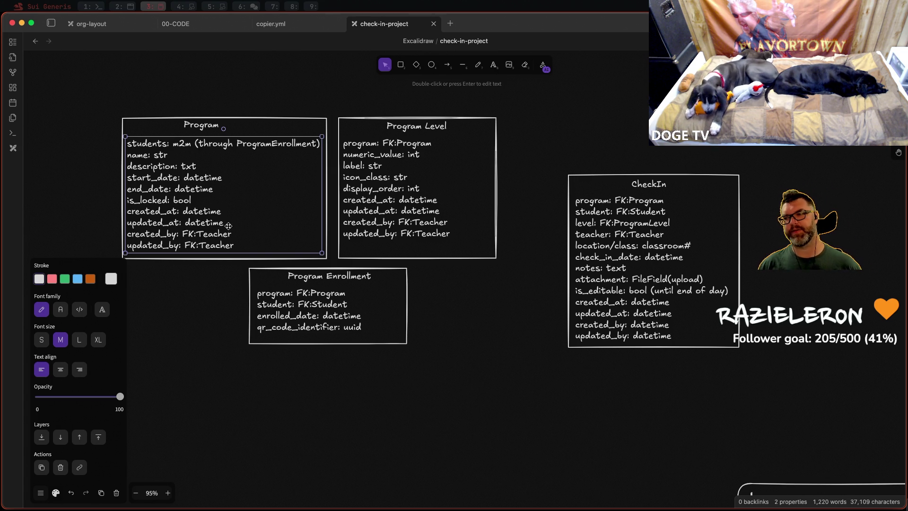
pyautogui.scroll(-2, 321, 158)
pyautogui.scroll(-2, 320, 157)
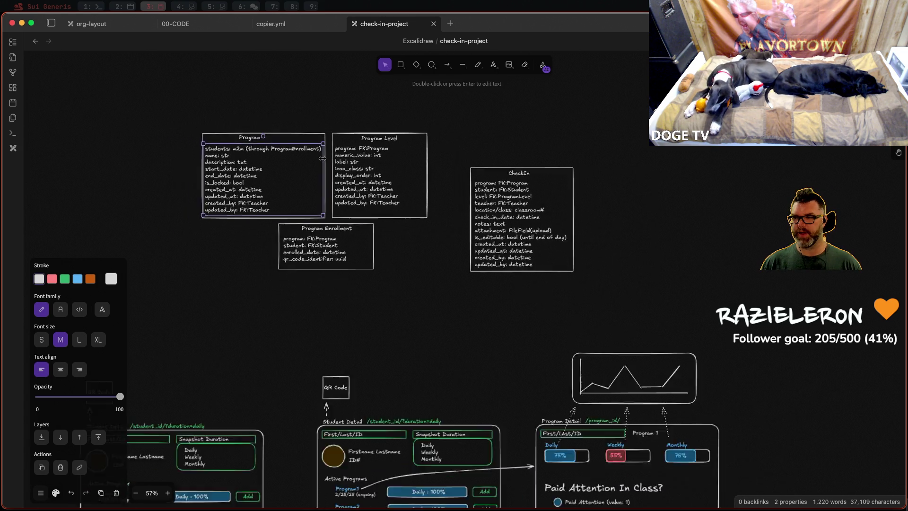
pyautogui.scroll(-2, 320, 157)
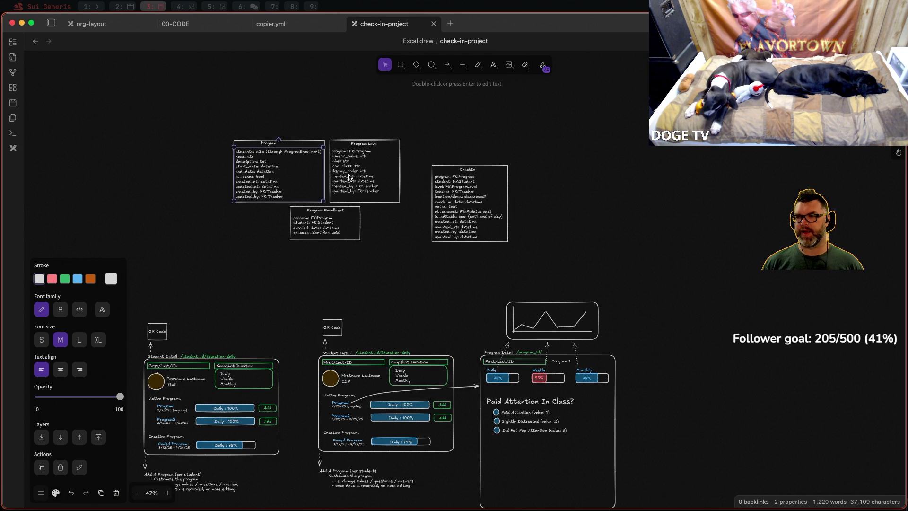
pyautogui.scroll(3, 350, 177)
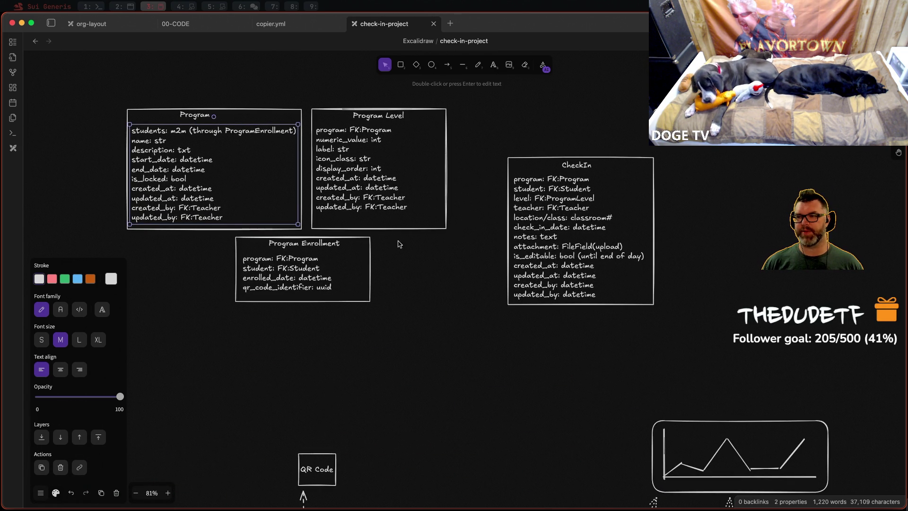
# Step: Add a 'Formset' text label and position it above the Program Level box
pyautogui.click(470, 182)
pyautogui.scroll(3, 440, 163)
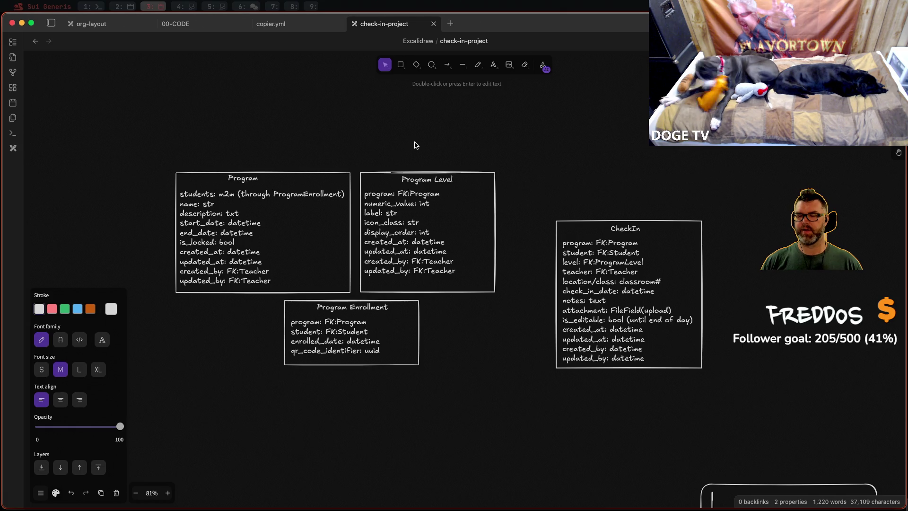
pyautogui.doubleClick(392, 157)
pyautogui.write('Formset')
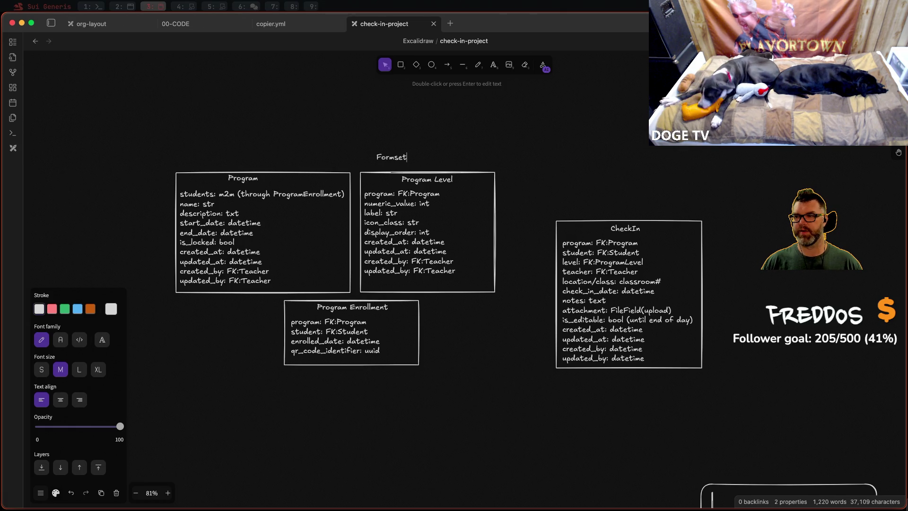
pyautogui.click(371, 145)
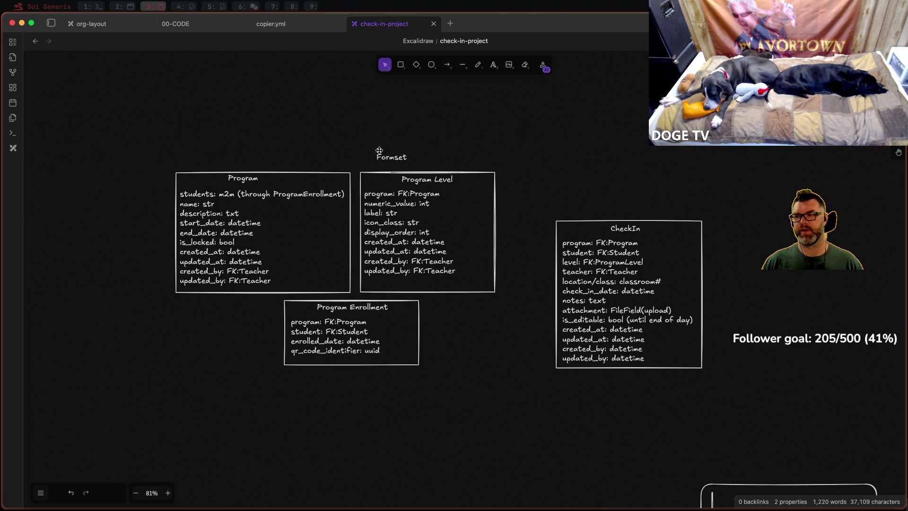
pyautogui.moveTo(389, 157); pyautogui.dragTo(424, 161)
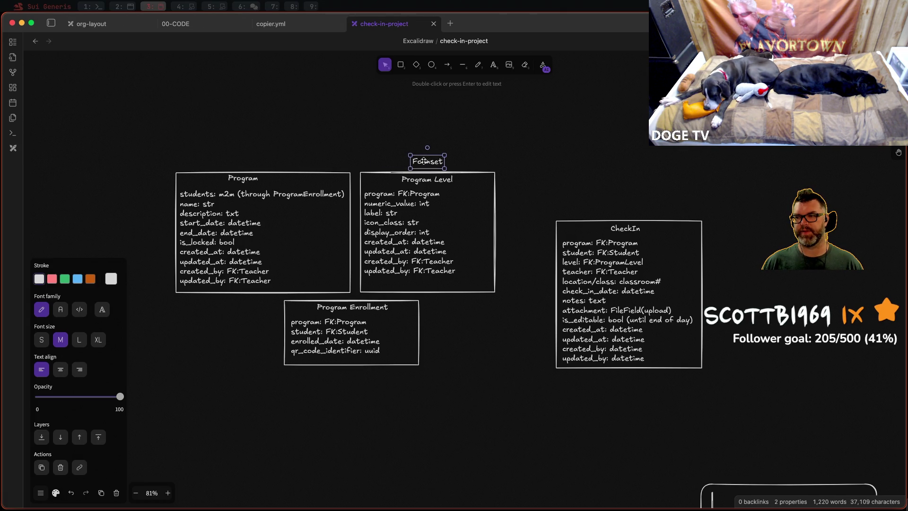
# Step: Start a new text label above the Program box for 'Form'
pyautogui.click(493, 65)
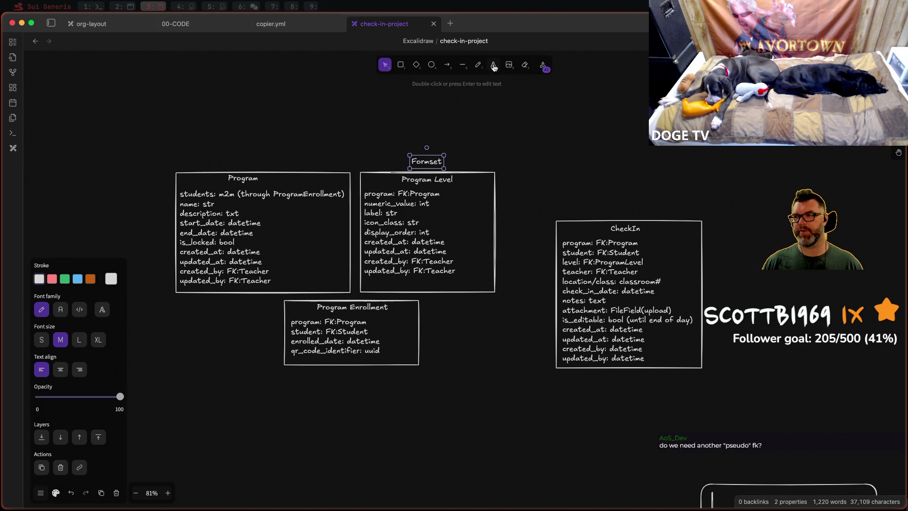
pyautogui.click(240, 163)
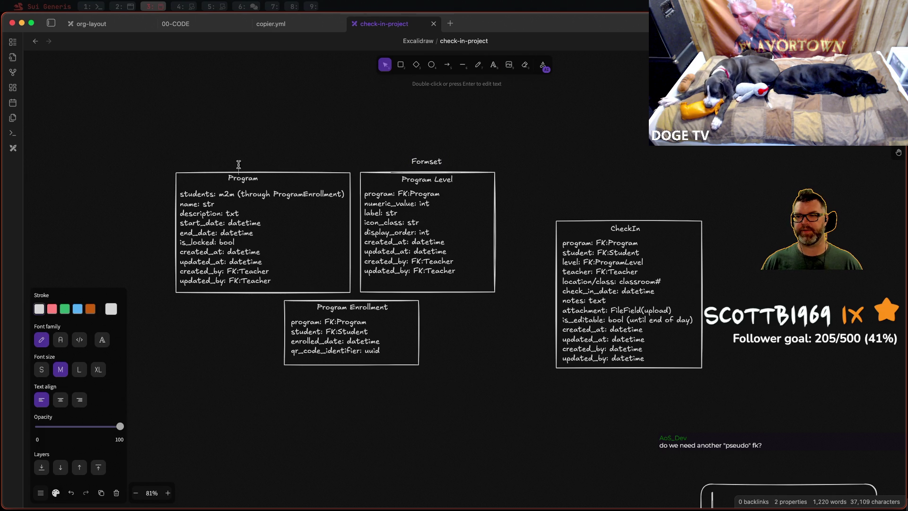
pyautogui.write('Form')
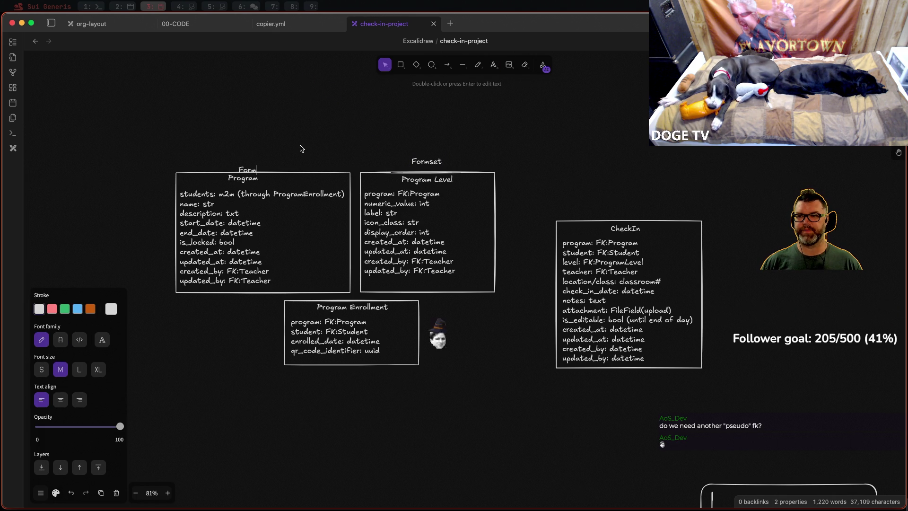
# Step: Position the 'Form' label above the Program box title, level with the Formset label
pyautogui.click(305, 141)
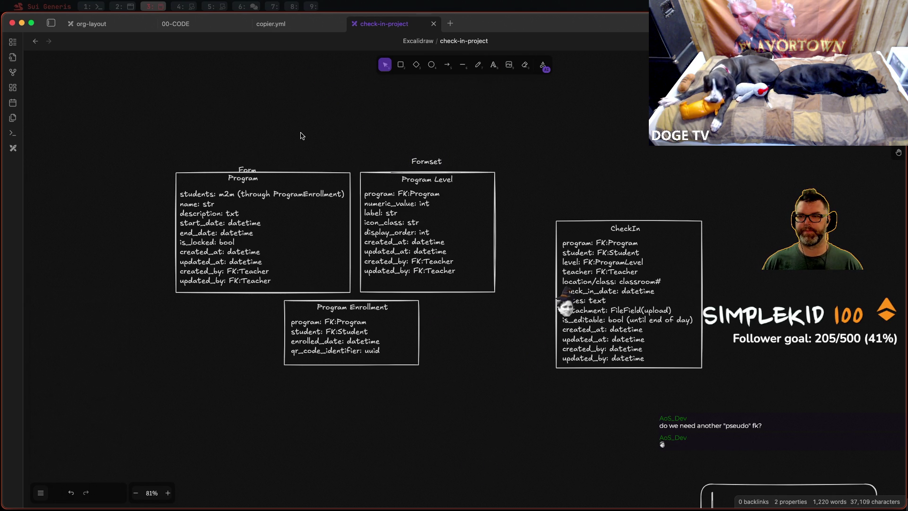
pyautogui.click(246, 169)
pyautogui.moveTo(246, 169)
pyautogui.mouseDown()
pyautogui.moveTo(264, 160)
pyautogui.moveTo(268, 180)
pyautogui.mouseUp()
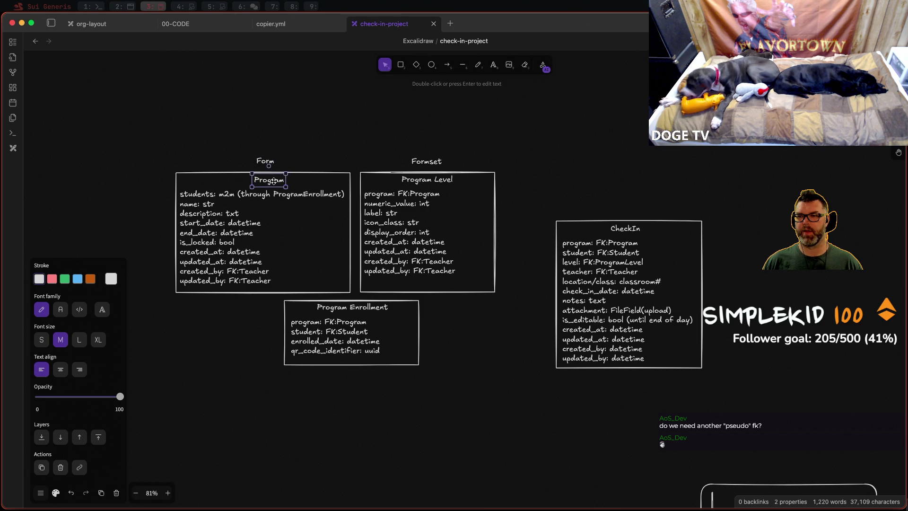
pyautogui.click(284, 145)
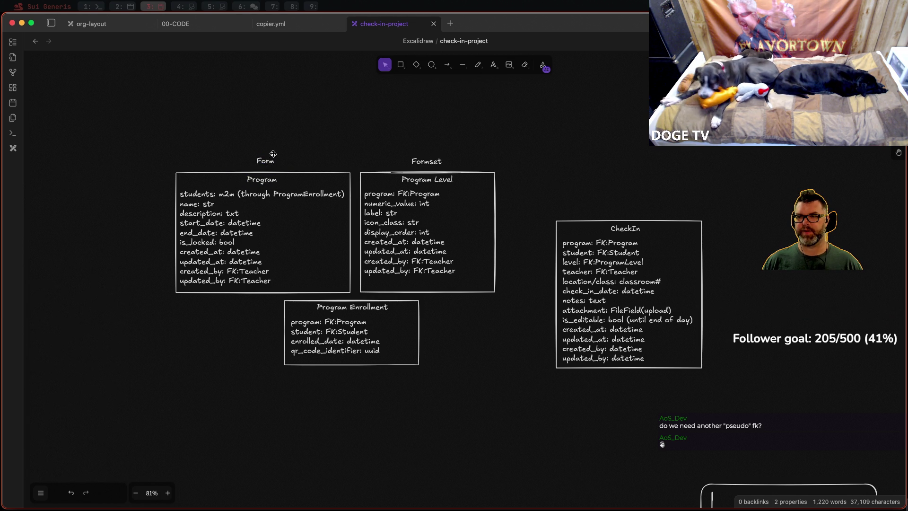
pyautogui.click(268, 162)
pyautogui.moveTo(269, 161); pyautogui.dragTo(263, 161)
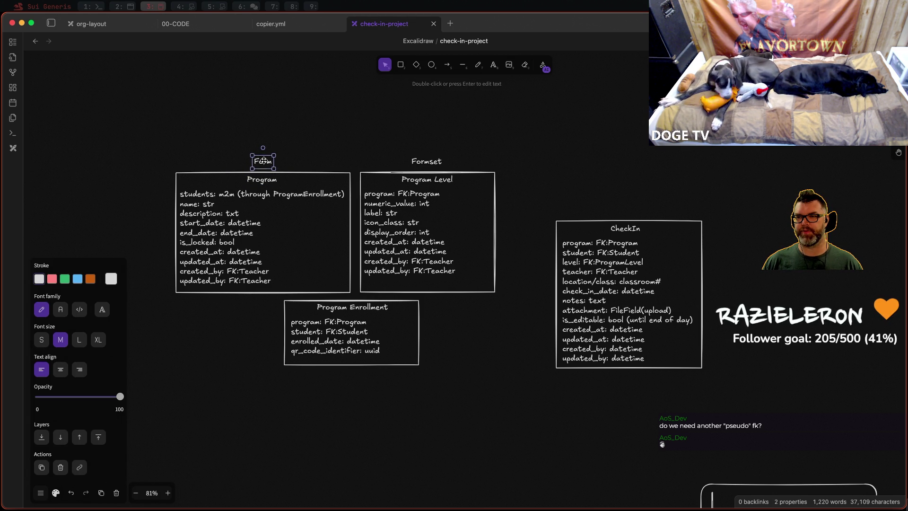
pyautogui.click(326, 132)
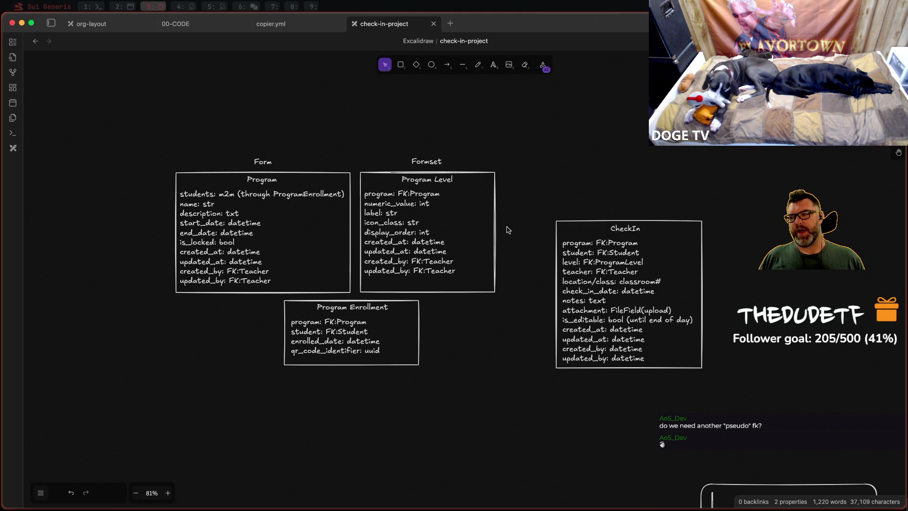
pyautogui.scroll(-3, 507, 229)
pyautogui.scroll(-1, 506, 301)
pyautogui.scroll(-3, 575, 223)
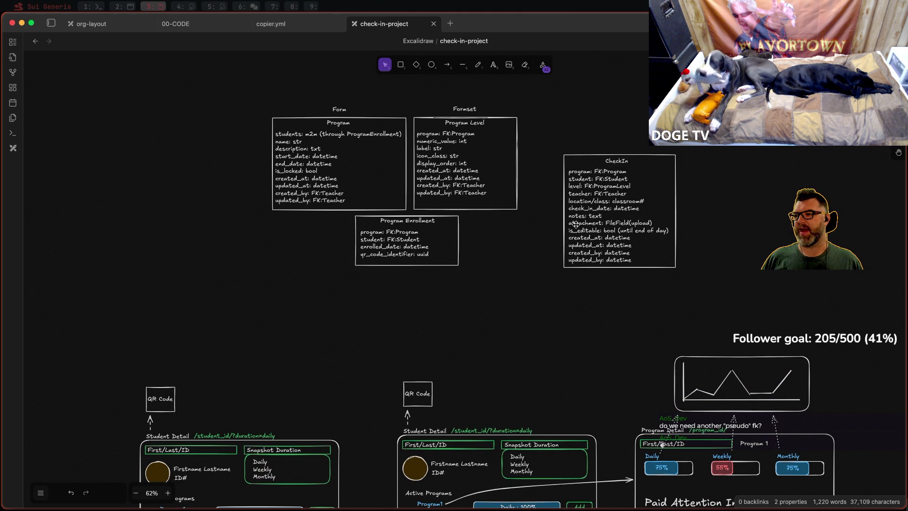
# Step: Move the CheckIn model box up beside the Program Level table
pyautogui.click(619, 162)
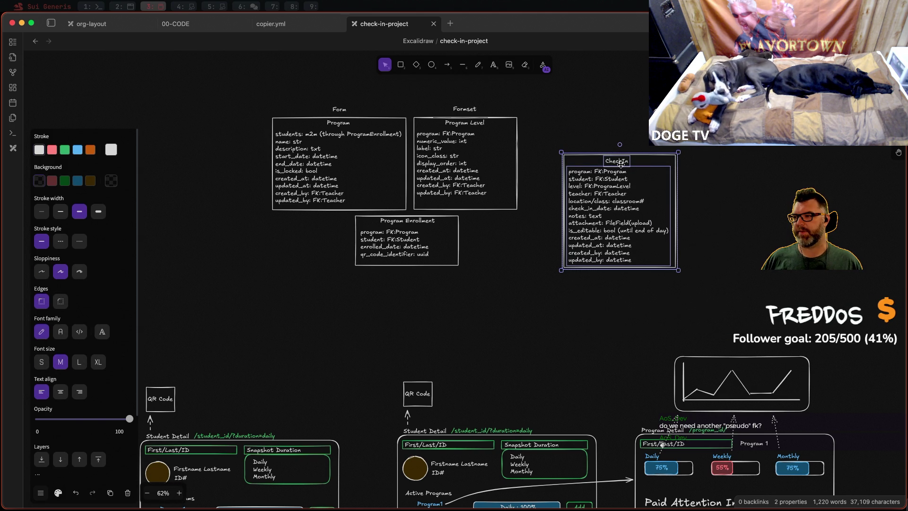
pyautogui.moveTo(647, 160); pyautogui.dragTo(636, 142)
pyautogui.click(636, 127)
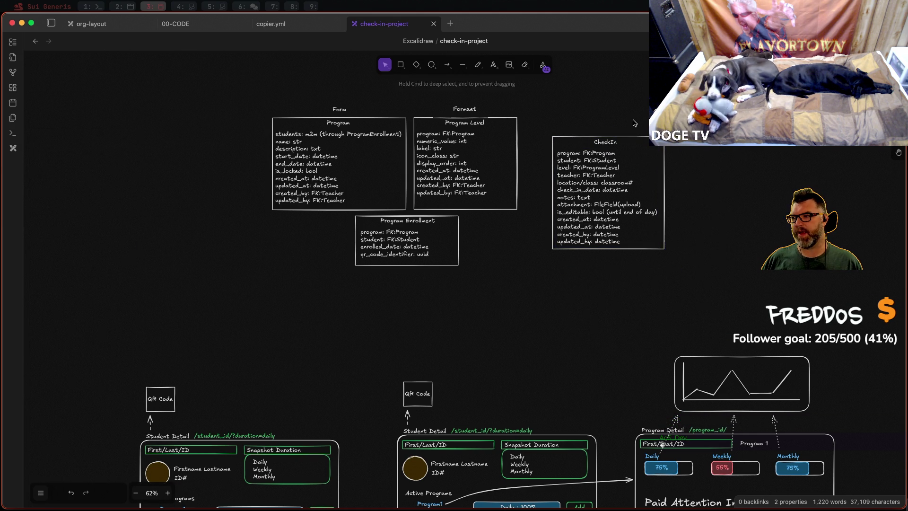
pyautogui.scroll(3, 589, 195)
pyautogui.scroll(2, 608, 191)
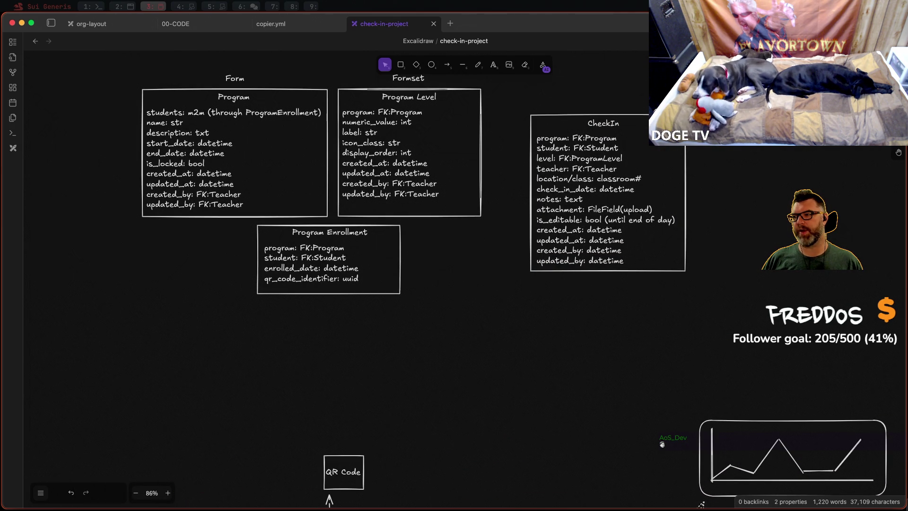
pyautogui.scroll(2, 329, 500)
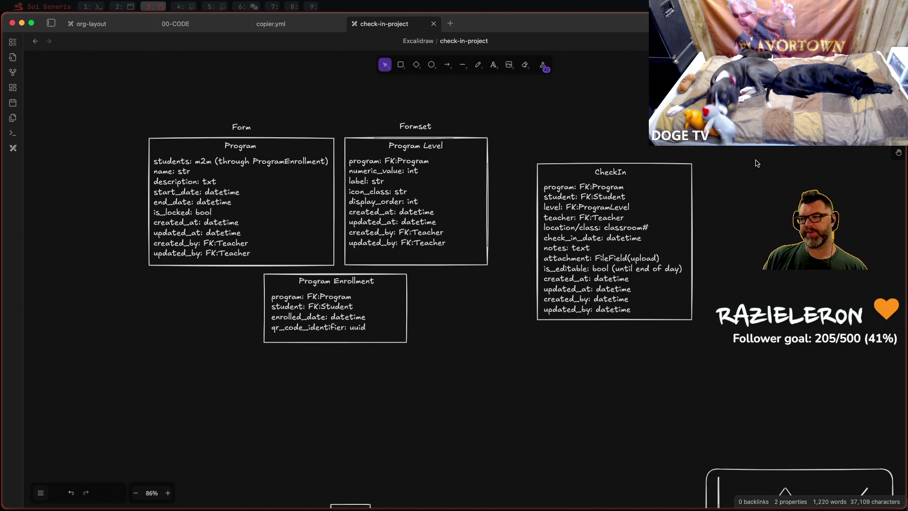
pyautogui.moveTo(525, 147); pyautogui.dragTo(809, 373)
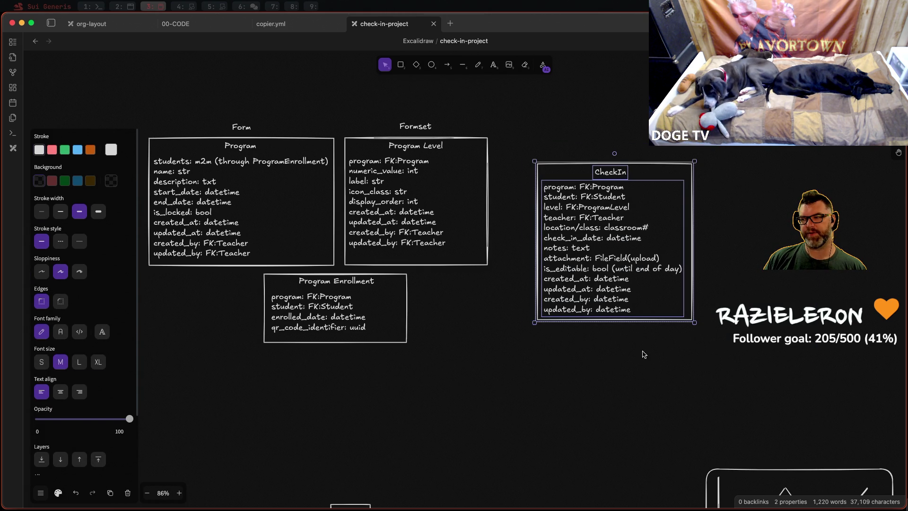
pyautogui.click(749, 205)
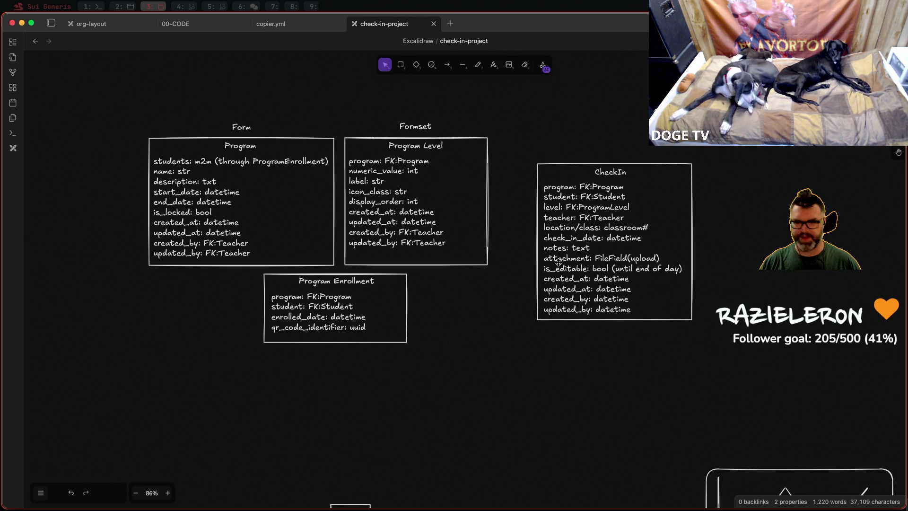
pyautogui.scroll(-5, 571, 284)
pyautogui.scroll(-3, 580, 346)
pyautogui.scroll(-4, 584, 284)
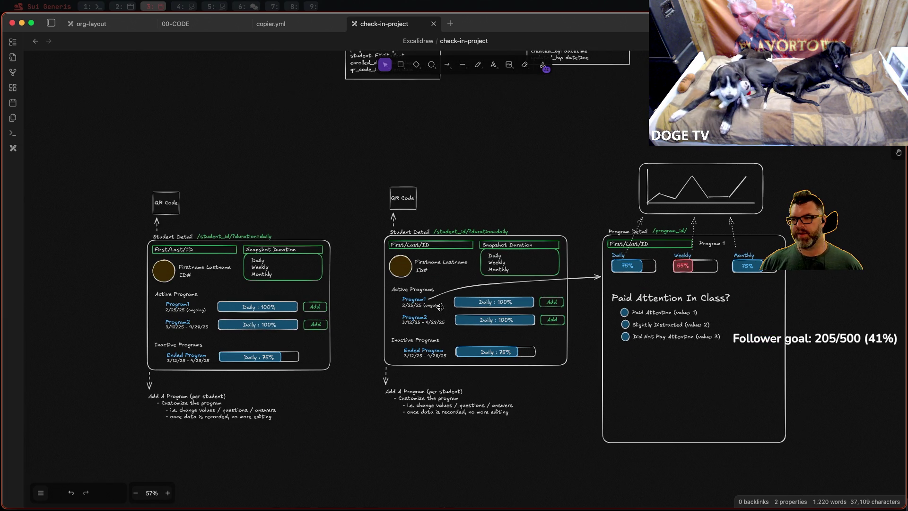
pyautogui.scroll(4, 591, 315)
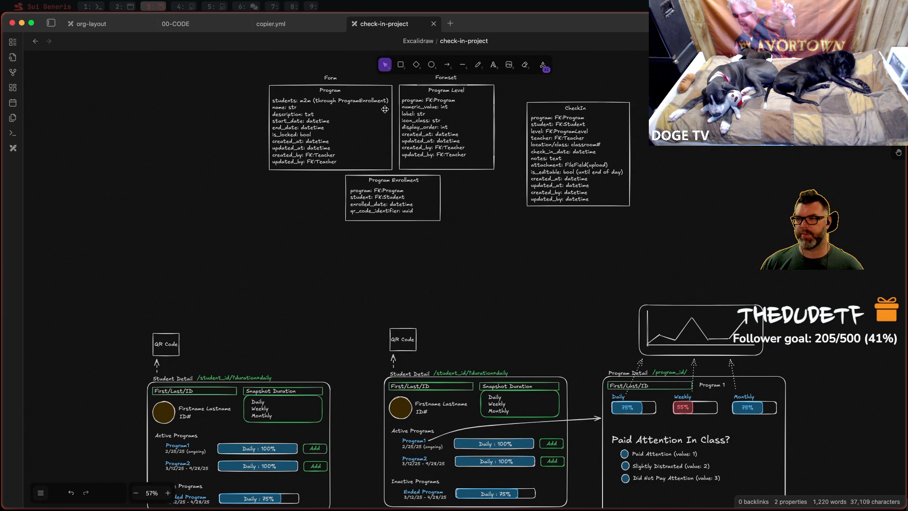
pyautogui.scroll(-2, 502, 322)
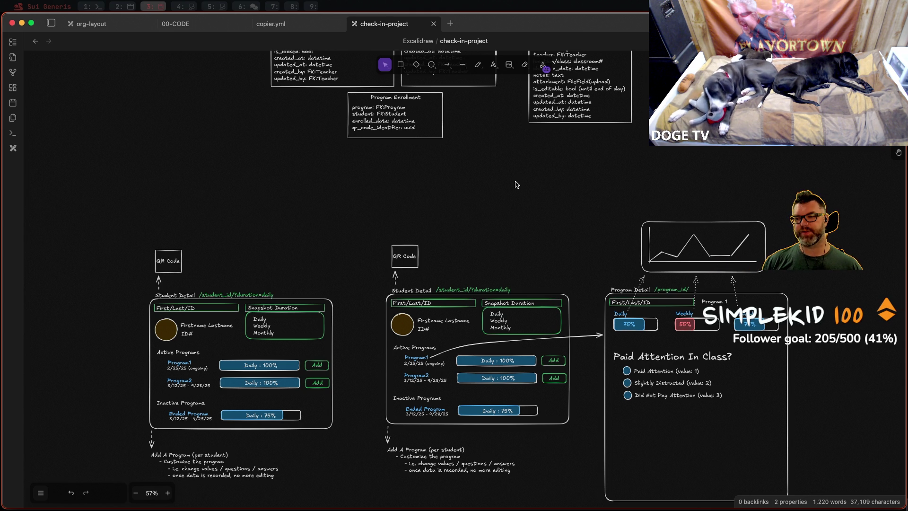
pyautogui.scroll(2, 516, 200)
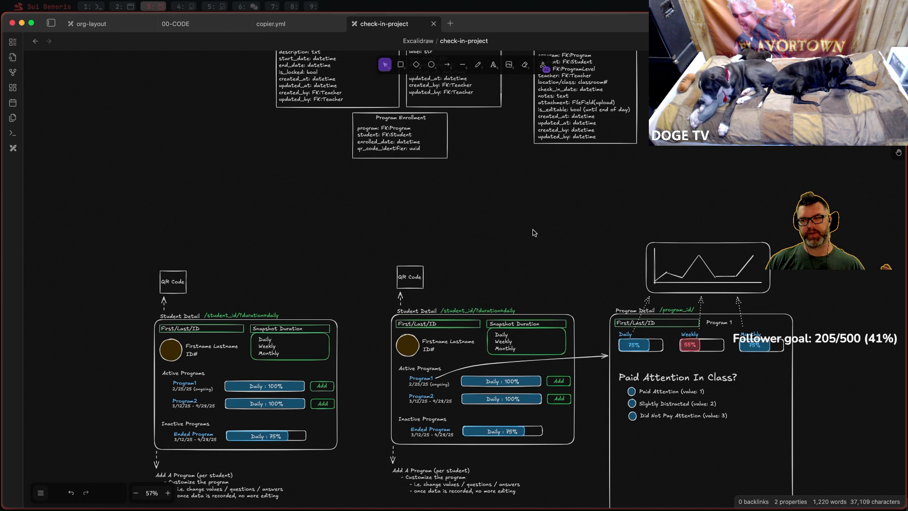
# Step: Move the line-chart sketch further right above the Program Detail wireframe
pyautogui.moveTo(534, 232); pyautogui.dragTo(516, 175)
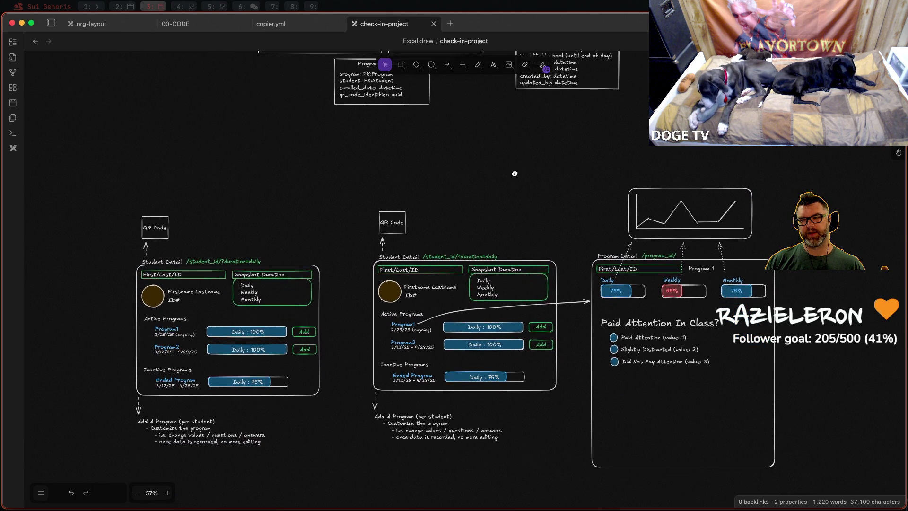
pyautogui.scroll(-1, 515, 176)
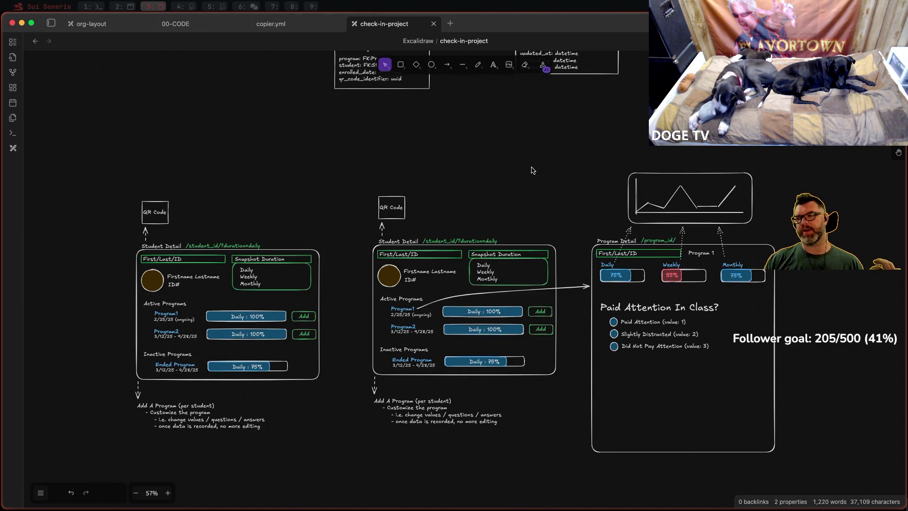
pyautogui.scroll(5, 533, 171)
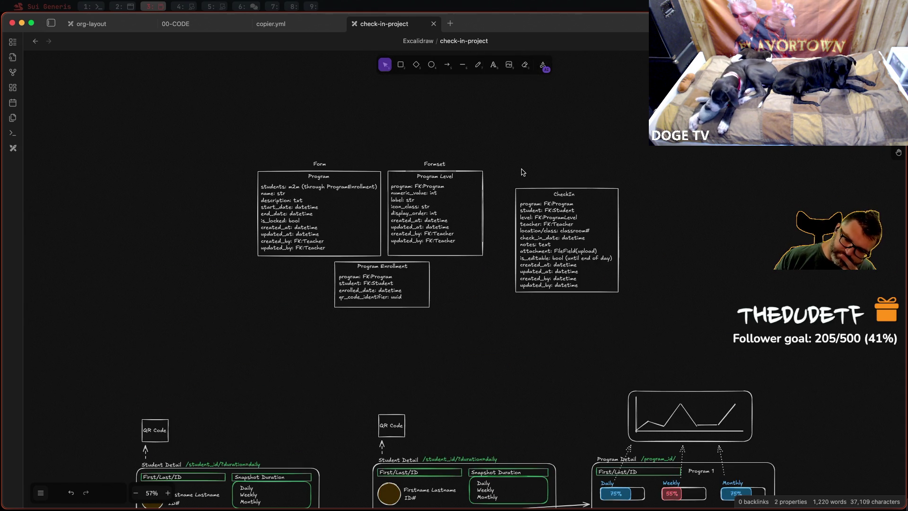
pyautogui.scroll(-6, 529, 172)
pyautogui.scroll(1, 541, 168)
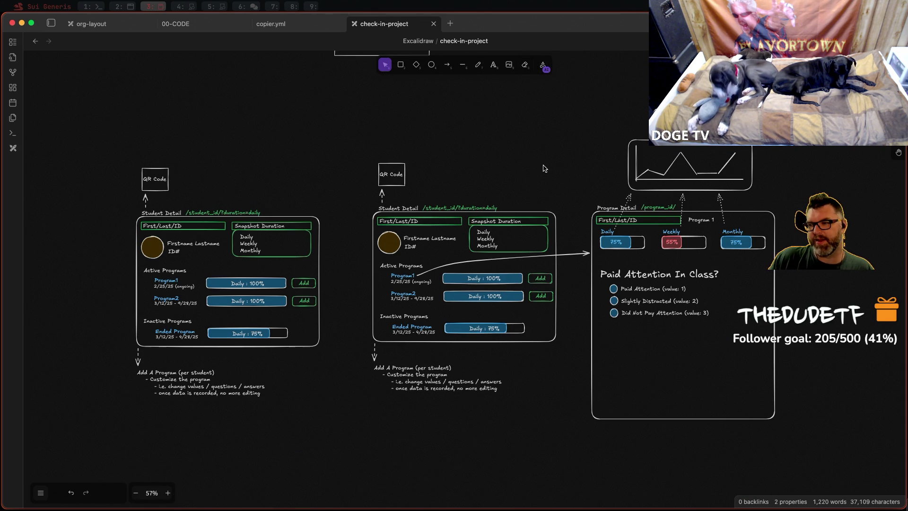
pyautogui.scroll(1, 543, 165)
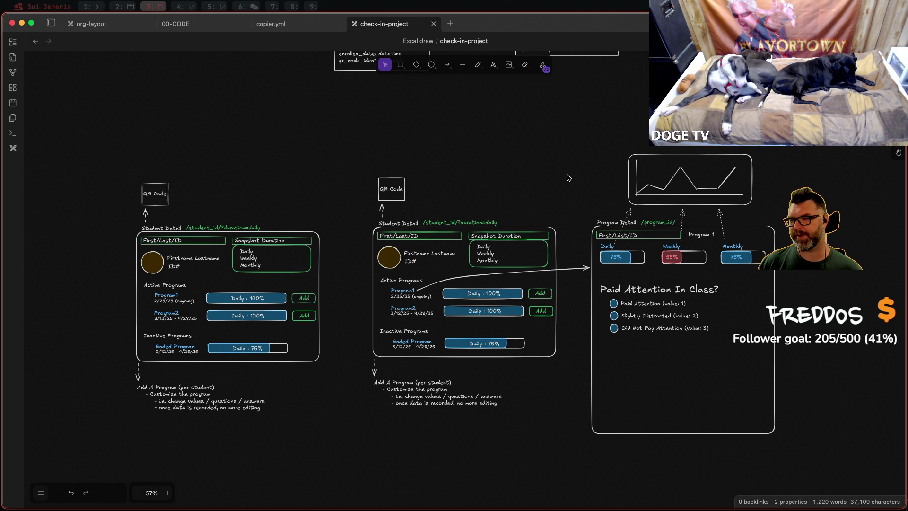
pyautogui.moveTo(560, 170)
pyautogui.mouseDown()
pyautogui.moveTo(572, 209)
pyautogui.moveTo(585, 177)
pyautogui.mouseUp()
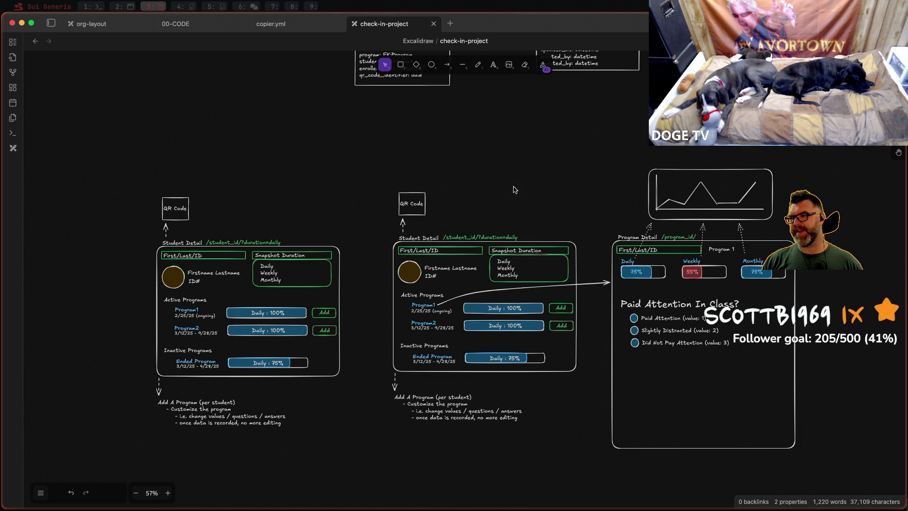
pyautogui.moveTo(693, 190)
pyautogui.mouseDown()
pyautogui.moveTo(756, 182)
pyautogui.moveTo(826, 201)
pyautogui.moveTo(786, 193)
pyautogui.mouseUp()
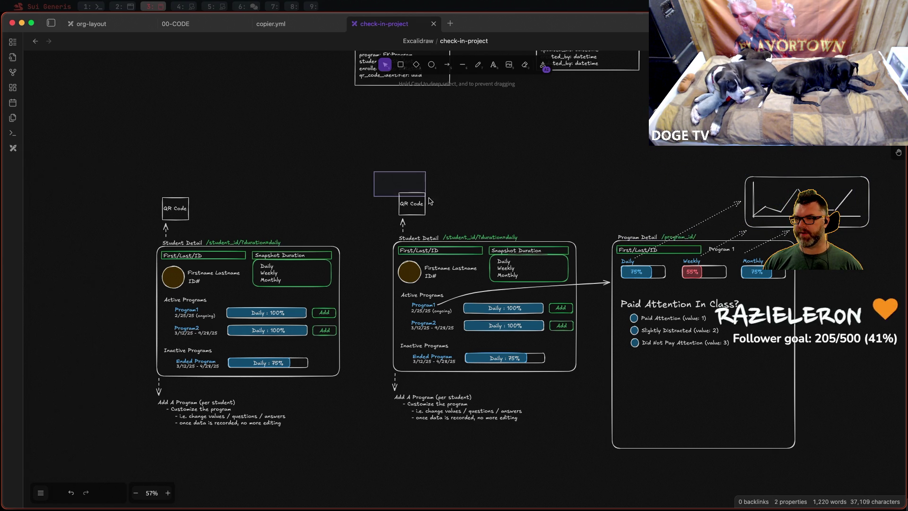
# Step: Place the QR Code box above Program Detail with its dashed arrow bound to the box, pointing in
pyautogui.moveTo(374, 175)
pyautogui.mouseDown()
pyautogui.moveTo(458, 227)
pyautogui.moveTo(632, 201)
pyautogui.mouseUp()
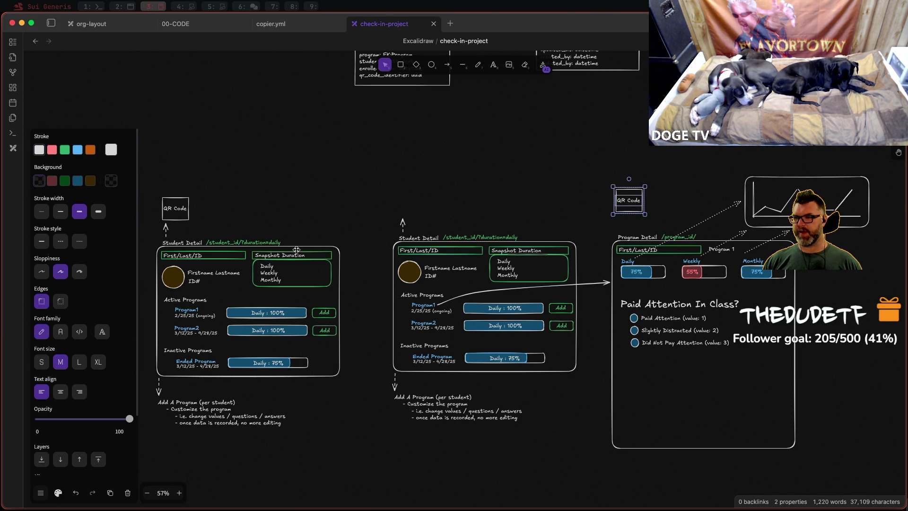
pyautogui.click(402, 225)
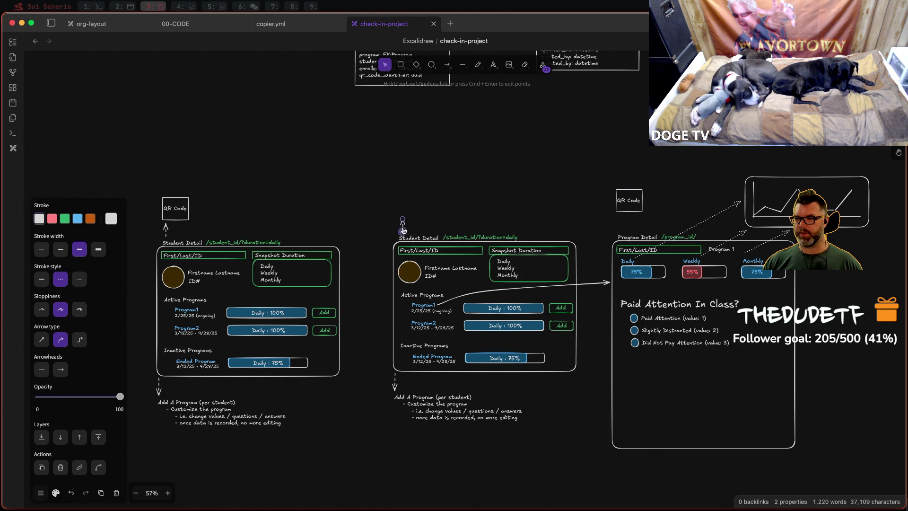
pyautogui.moveTo(402, 228)
pyautogui.mouseDown()
pyautogui.moveTo(634, 217)
pyautogui.moveTo(656, 207)
pyautogui.moveTo(648, 237)
pyautogui.mouseUp()
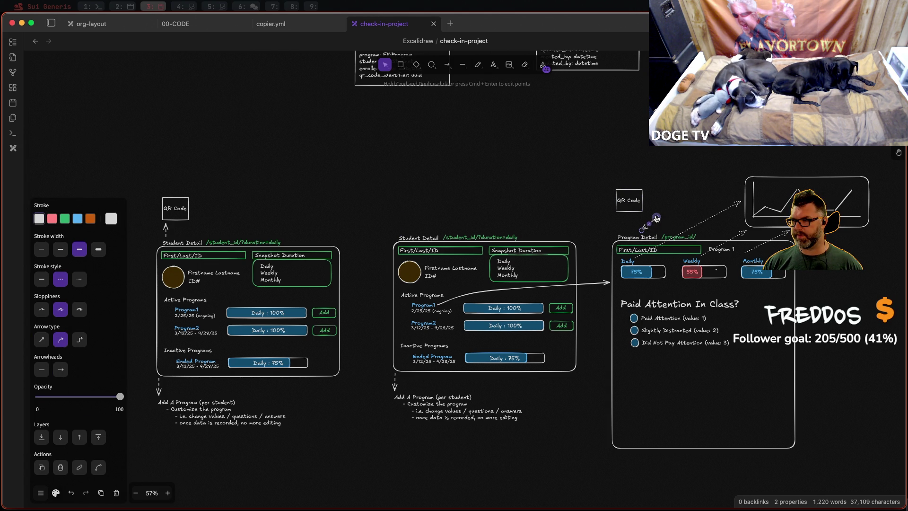
pyautogui.moveTo(656, 216); pyautogui.dragTo(632, 218)
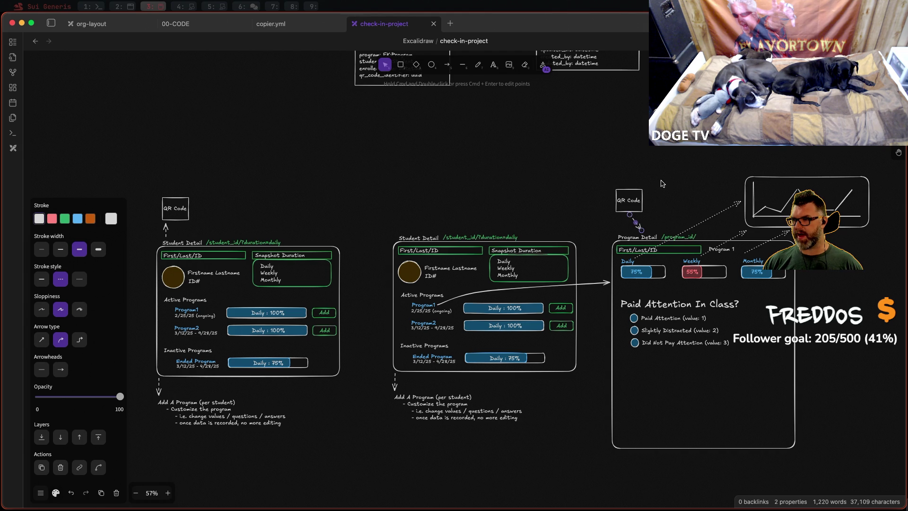
pyautogui.click(651, 171)
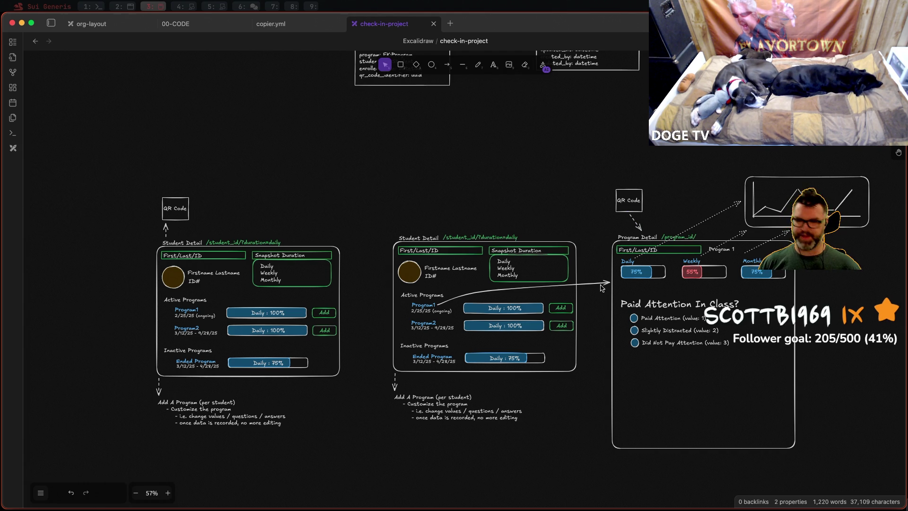
pyautogui.scroll(2, 667, 223)
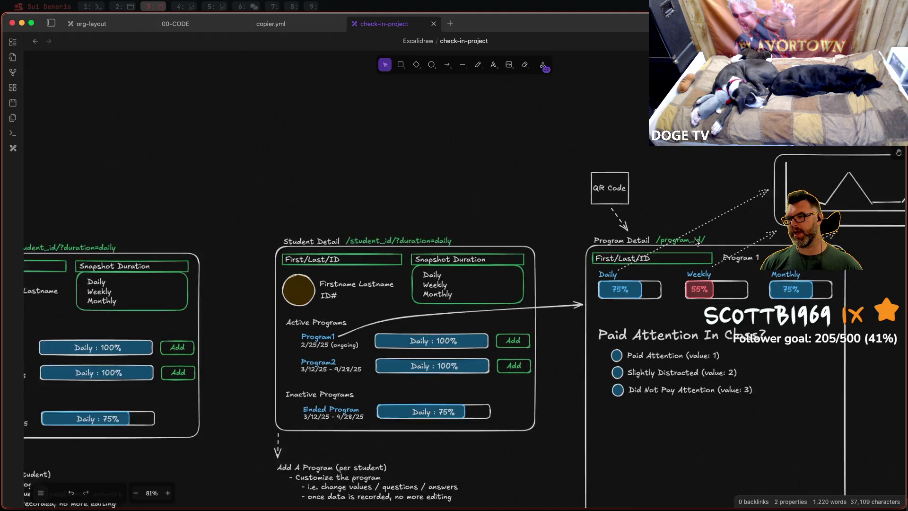
pyautogui.scroll(-2, 690, 242)
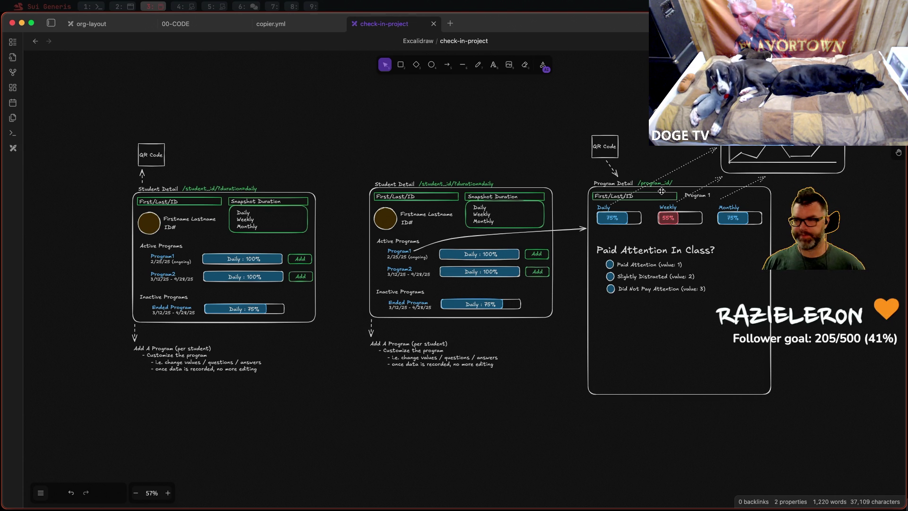
pyautogui.scroll(-5, 668, 188)
pyautogui.scroll(3, 646, 116)
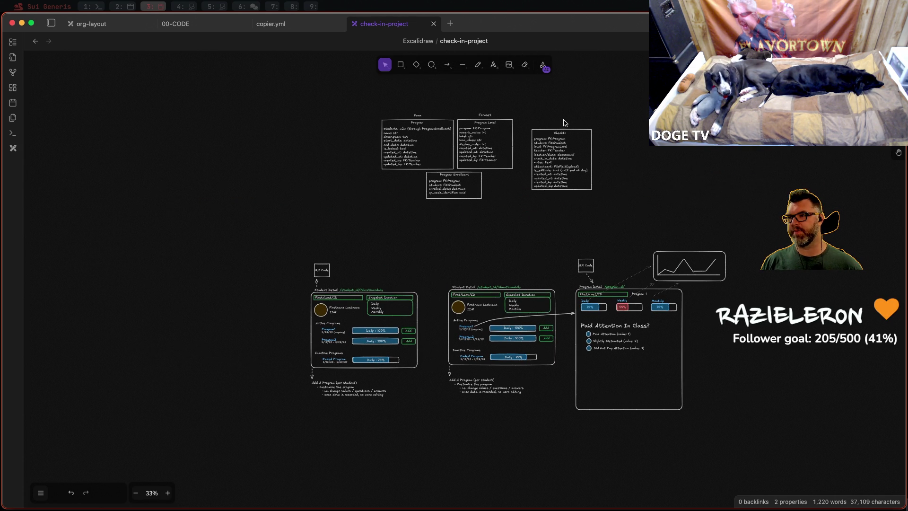
# Step: Add a 'Form' label above the CheckIn table, matching the other tables' labels
pyautogui.click(495, 66)
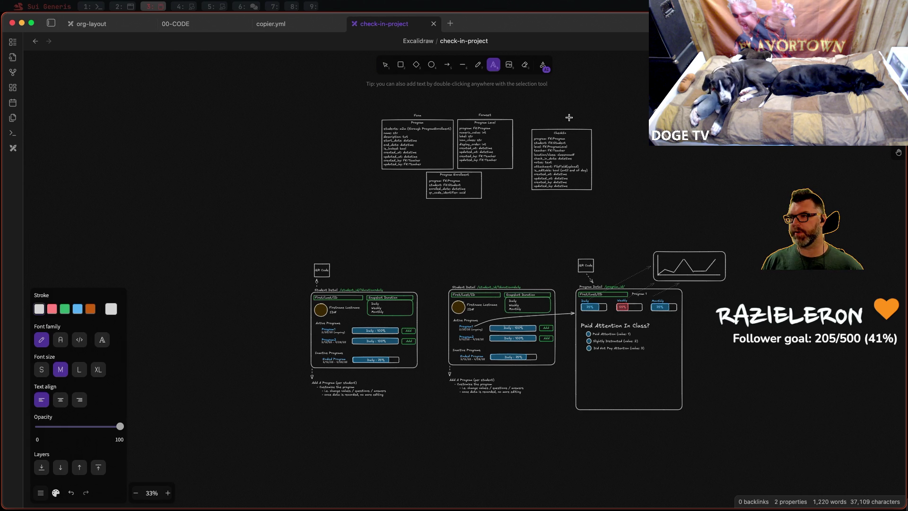
pyautogui.scroll(3, 557, 123)
pyautogui.scroll(3, 555, 126)
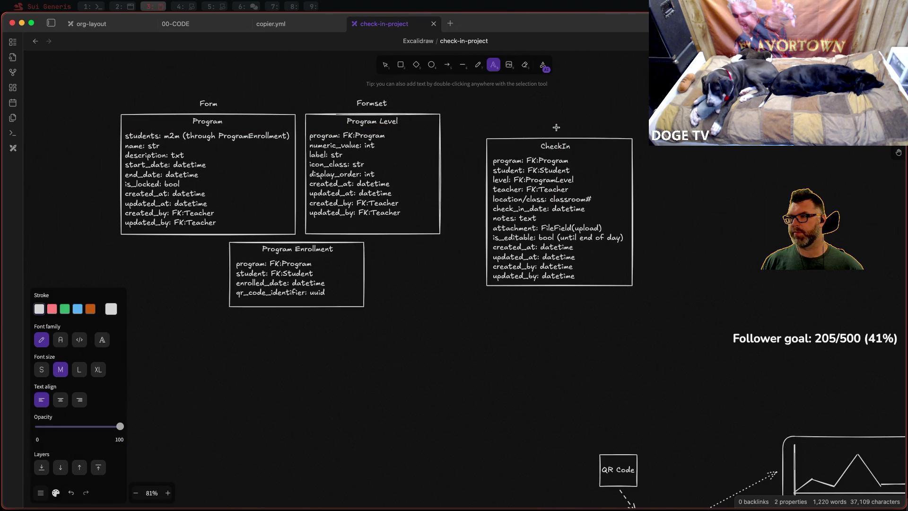
pyautogui.click(553, 131)
pyautogui.write('F')
pyautogui.press('Escape')
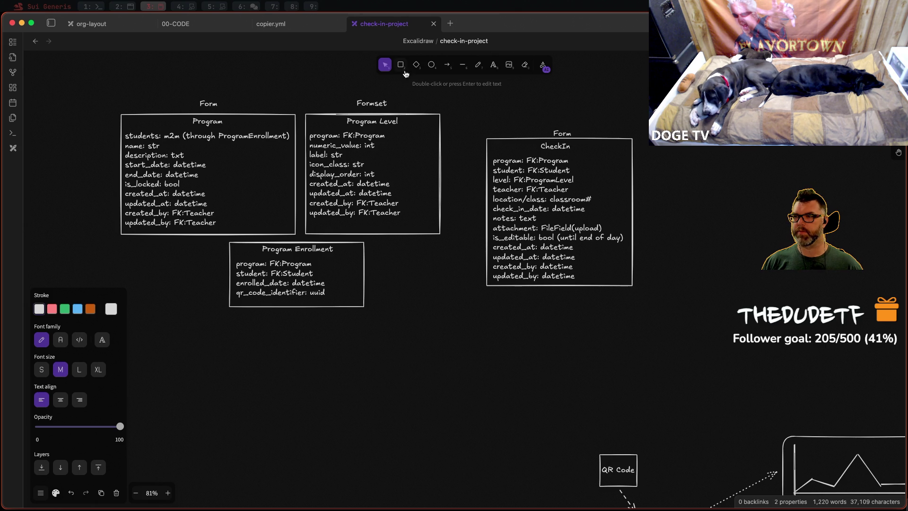
pyautogui.press('Escape')
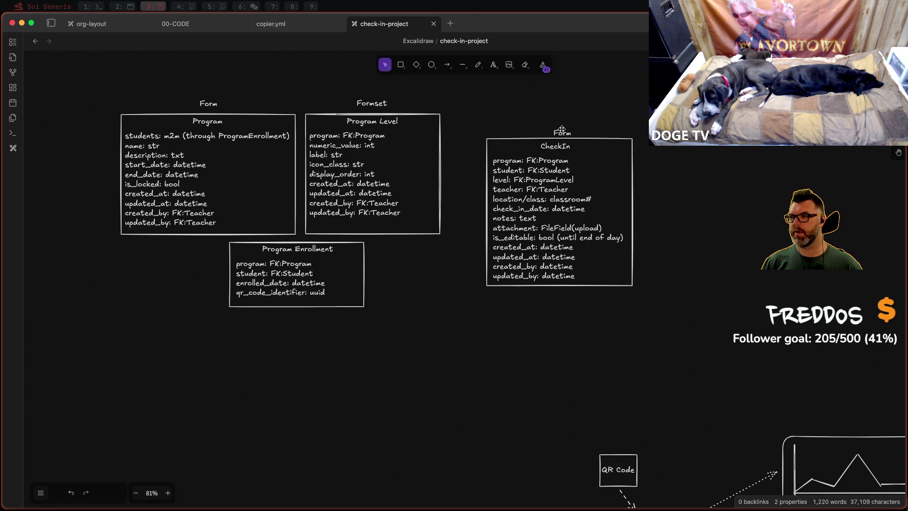
pyautogui.moveTo(561, 133); pyautogui.dragTo(556, 130)
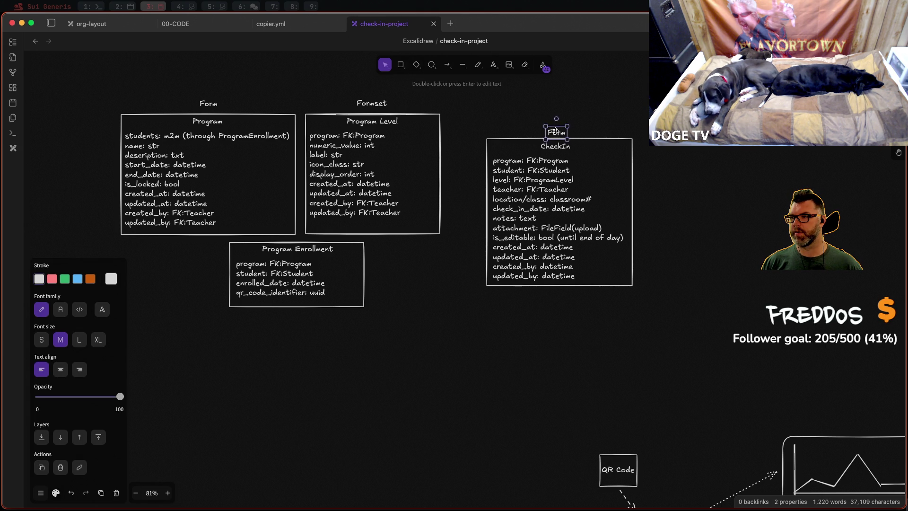
pyautogui.scroll(-3, 555, 130)
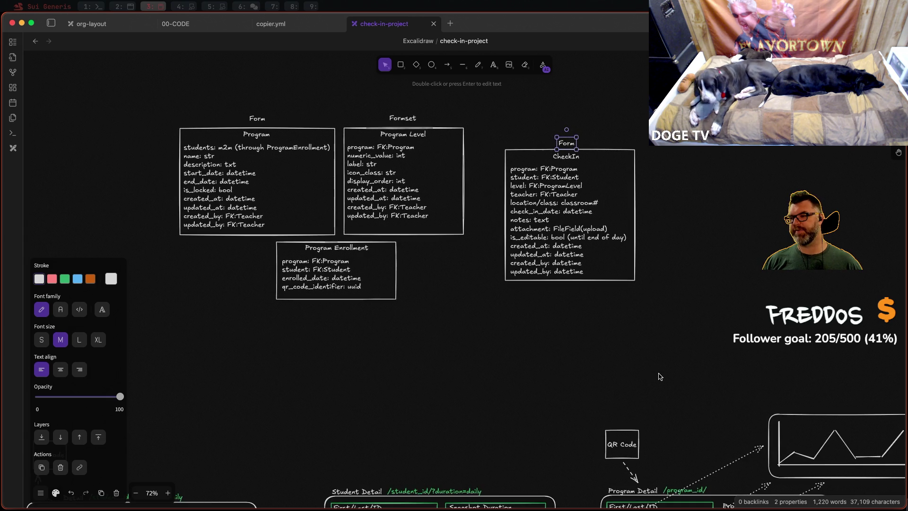
pyautogui.scroll(-5, 564, 246)
pyautogui.keyDown('ctrl'); pyautogui.scroll(-2, 563, 246); pyautogui.keyUp('ctrl')
pyautogui.keyDown('ctrl'); pyautogui.scroll(-2, 564, 246); pyautogui.keyUp('ctrl')
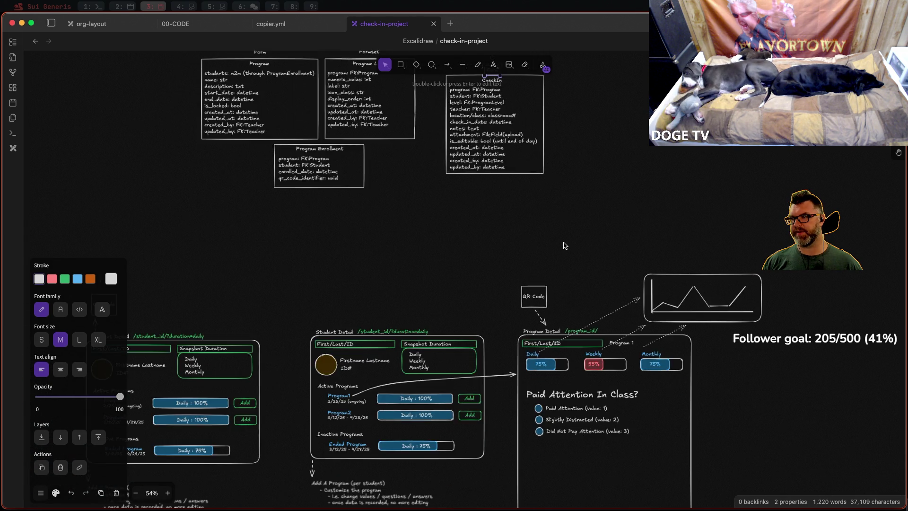
pyautogui.keyDown('ctrl'); pyautogui.scroll(-2, 564, 246); pyautogui.keyUp('ctrl')
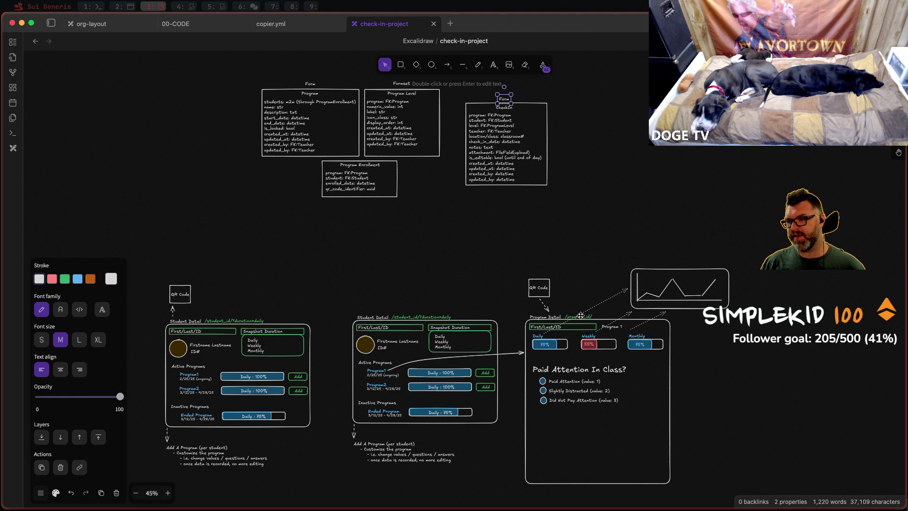
pyautogui.scroll(5, 581, 315)
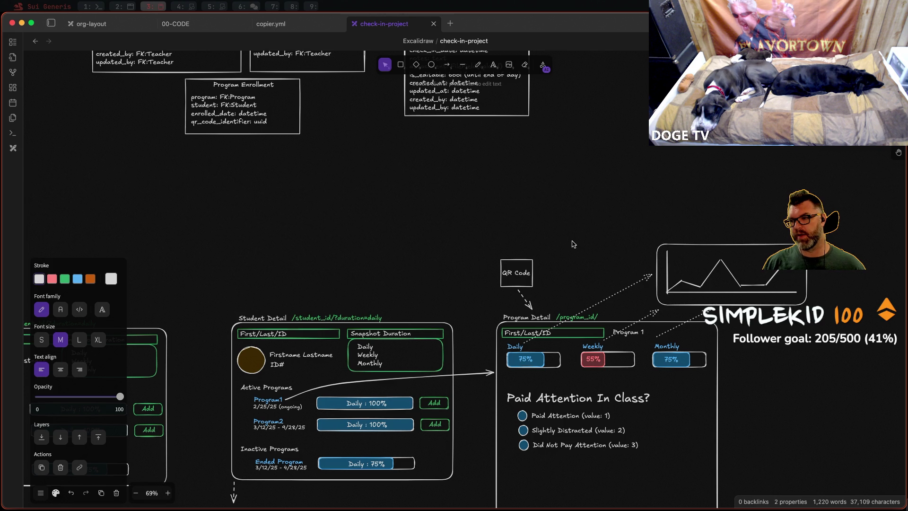
pyautogui.scroll(-1, 573, 244)
pyautogui.scroll(-1, 573, 245)
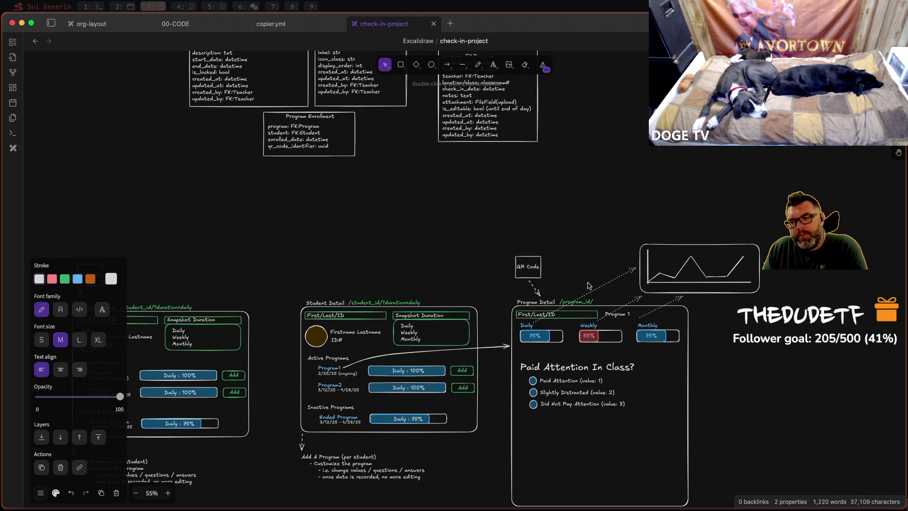
pyautogui.scroll(2, 665, 264)
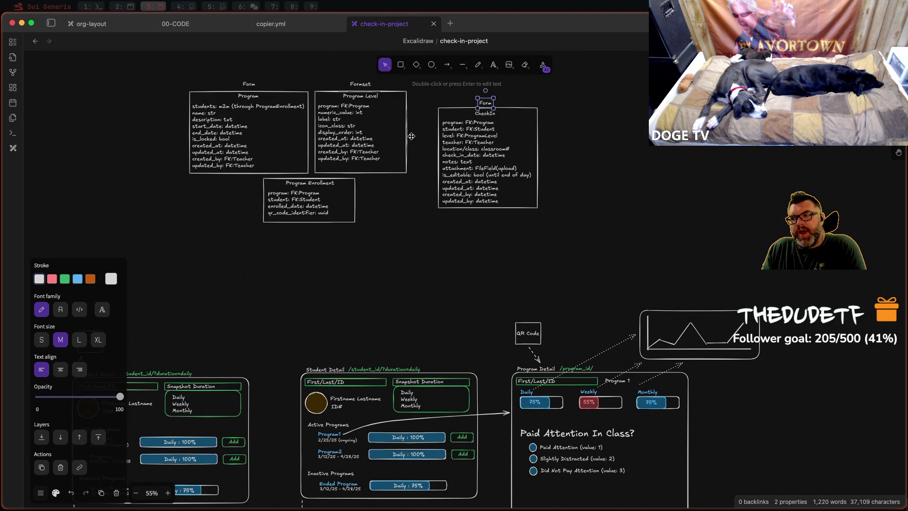
pyautogui.scroll(-10, 620, 154)
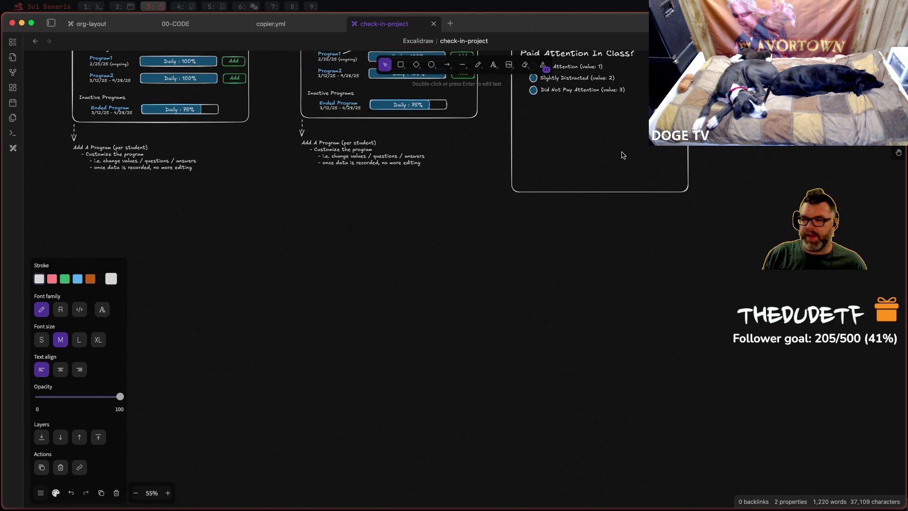
pyautogui.scroll(5, 623, 160)
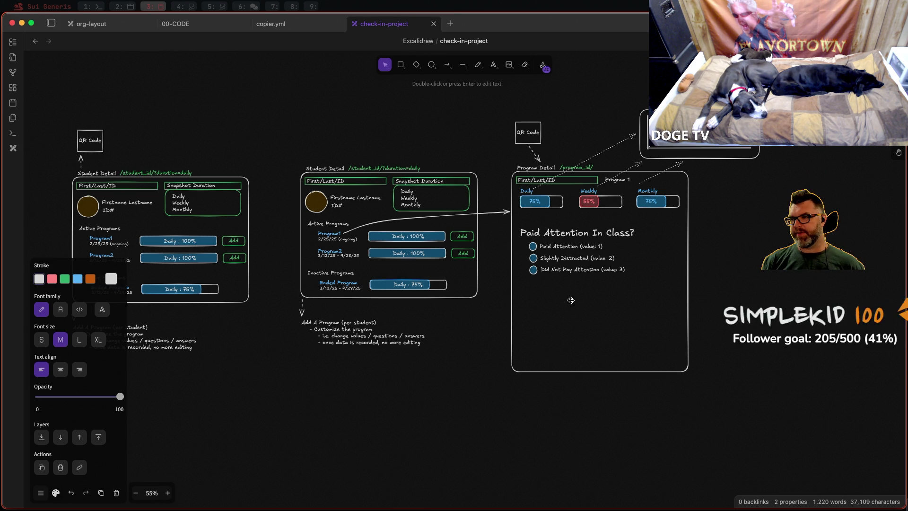
pyautogui.scroll(5, 598, 132)
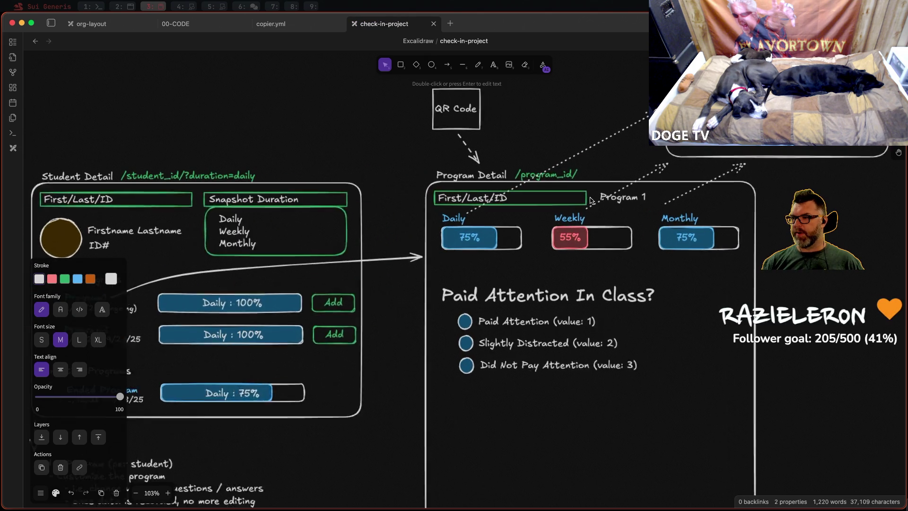
# Step: Retitle the right-hand wireframe as 'CheckIn CreateView', shifting the title slightly left
pyautogui.click(454, 175)
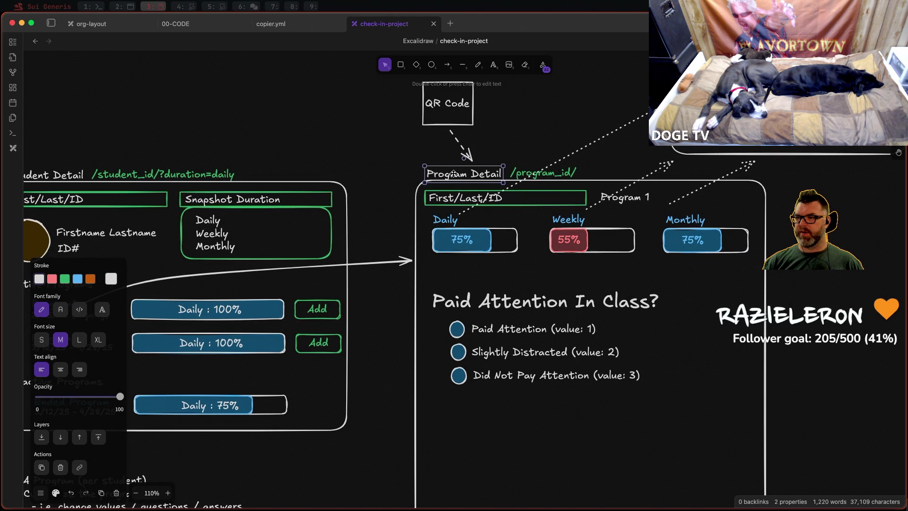
pyautogui.doubleClick(453, 175)
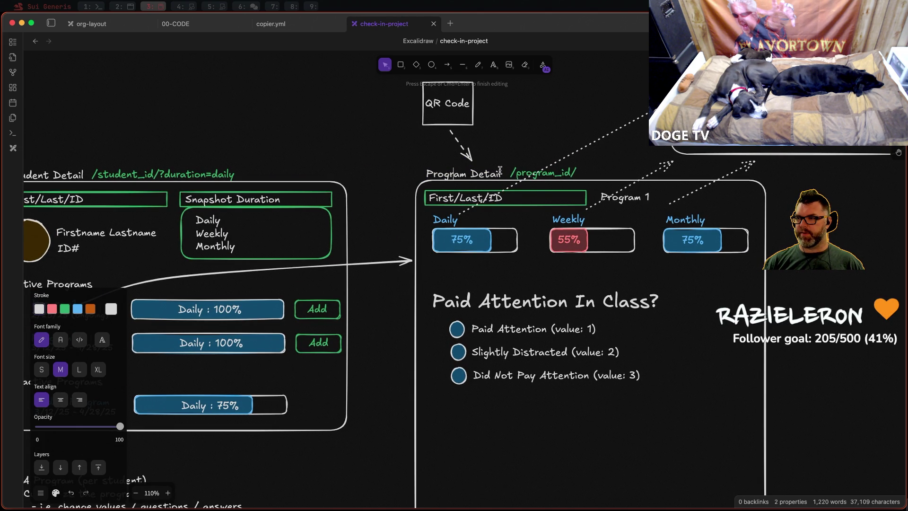
pyautogui.press('Escape')
pyautogui.moveTo(501, 171); pyautogui.dragTo(490, 172)
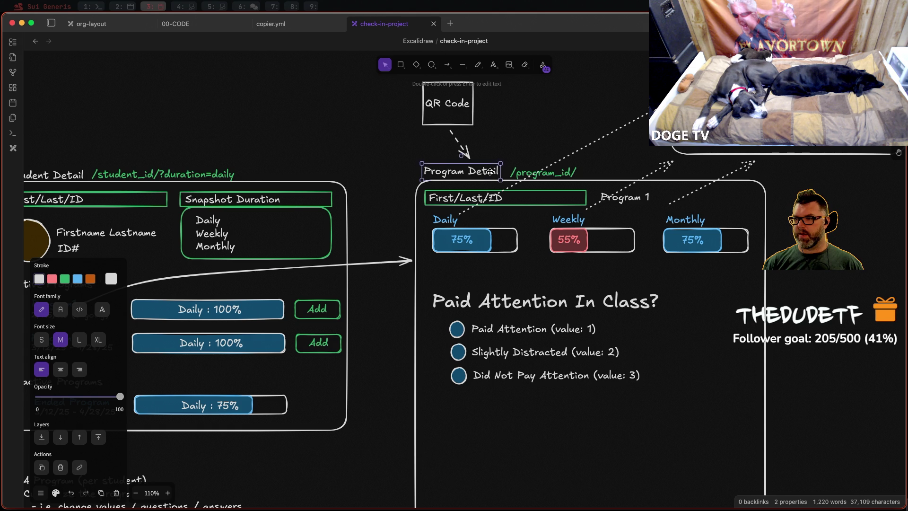
pyautogui.press('Return')
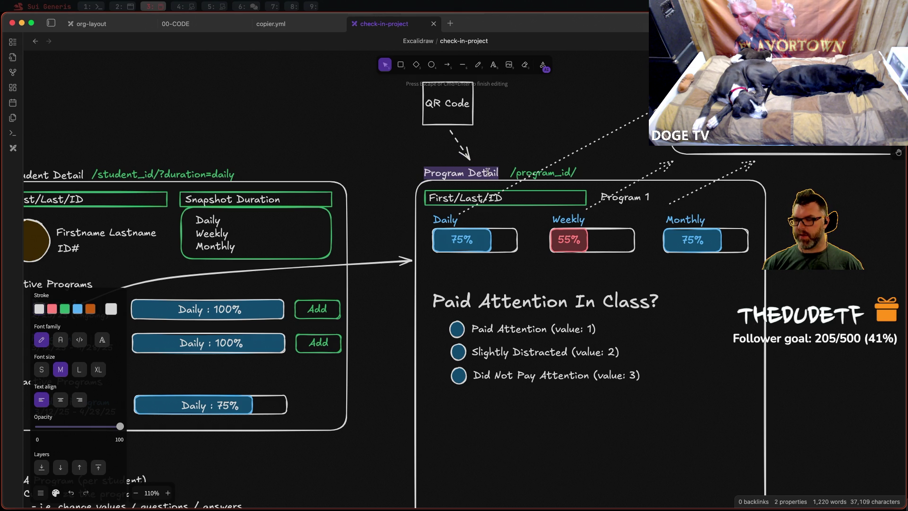
pyautogui.write('CheckIn')
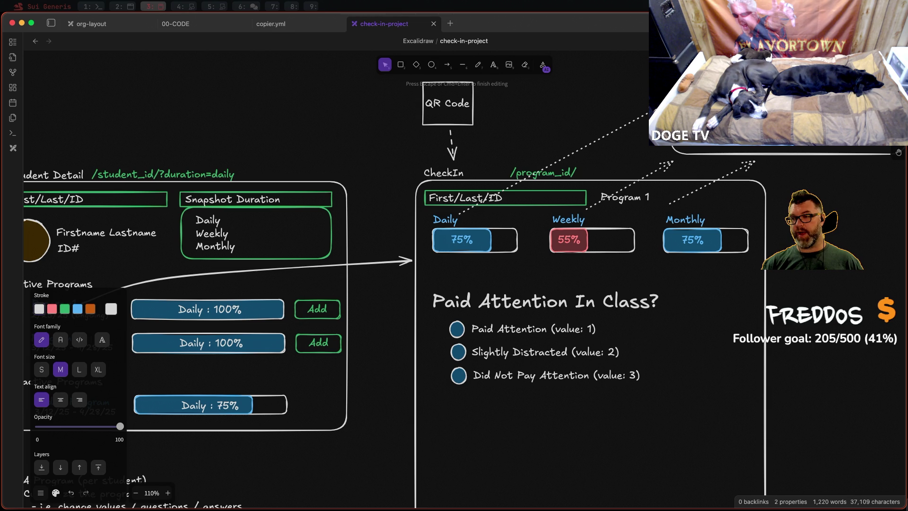
pyautogui.write(' CreateV')
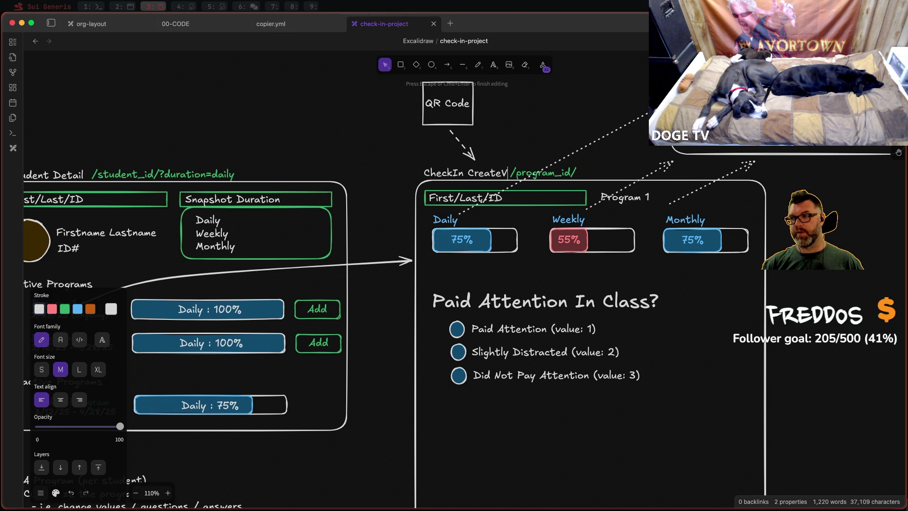
pyautogui.write('iew')
pyautogui.click(572, 175)
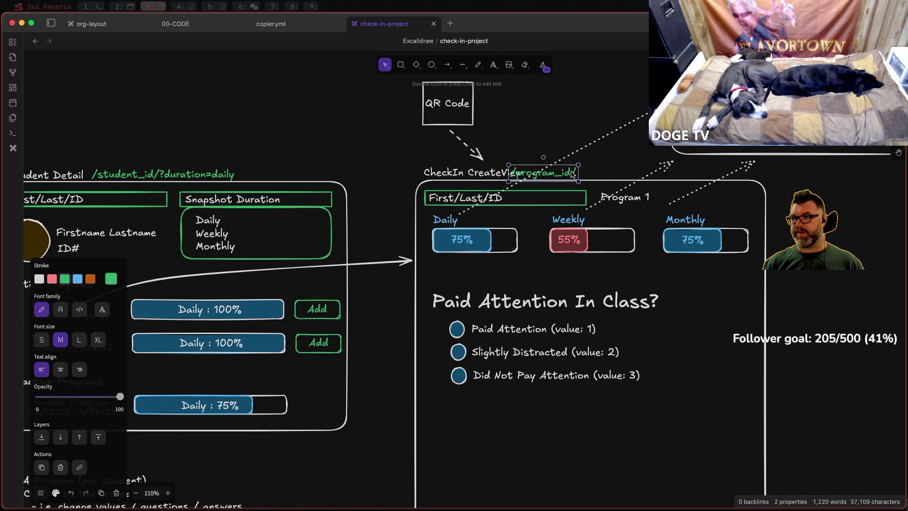
# Step: Change the screen's URL label from /program_id/ to /checkin/create/
pyautogui.moveTo(569, 173); pyautogui.dragTo(587, 170)
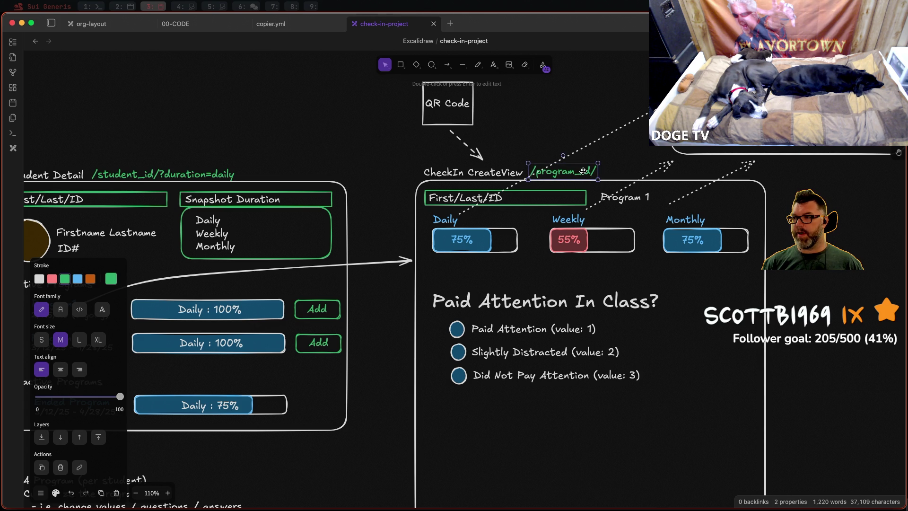
pyautogui.doubleClick(583, 171)
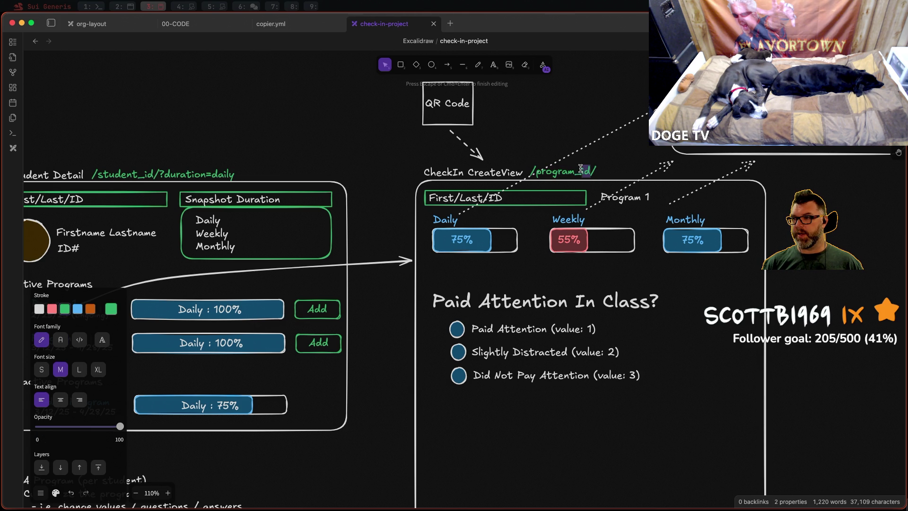
pyautogui.moveTo(581, 168); pyautogui.dragTo(546, 166)
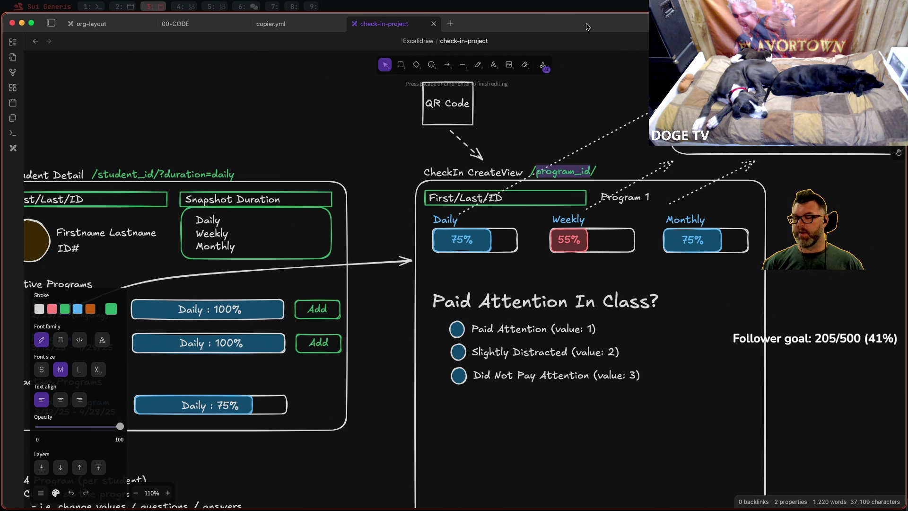
pyautogui.write('checkin/cre')
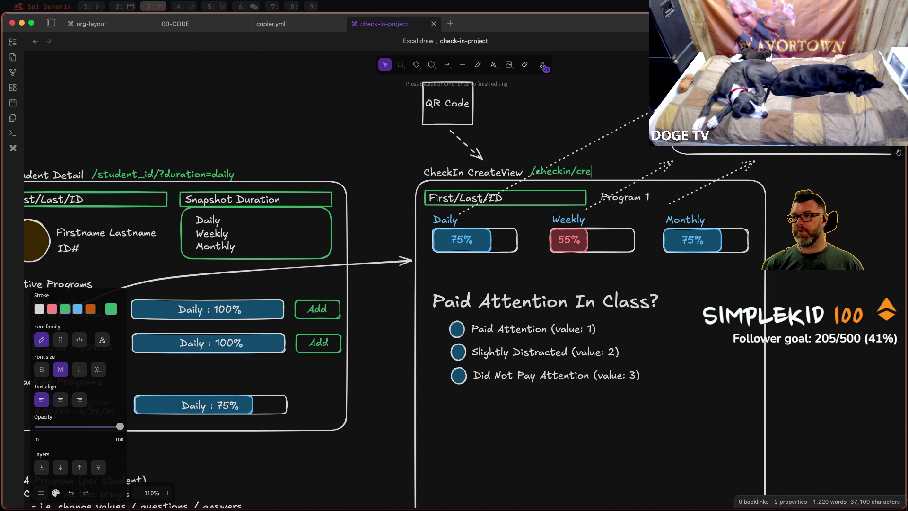
pyautogui.write('ate/')
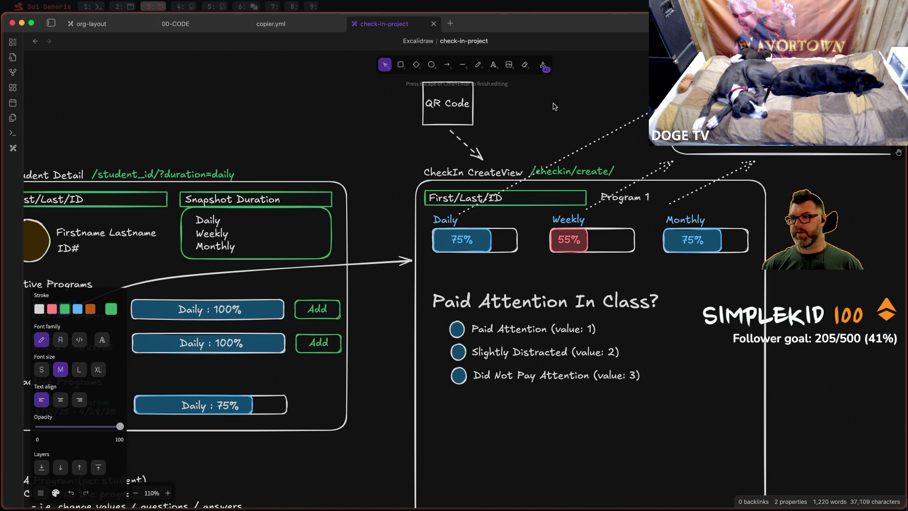
pyautogui.click(555, 107)
pyautogui.scroll(-3, 617, 145)
pyautogui.scroll(-3, 617, 145)
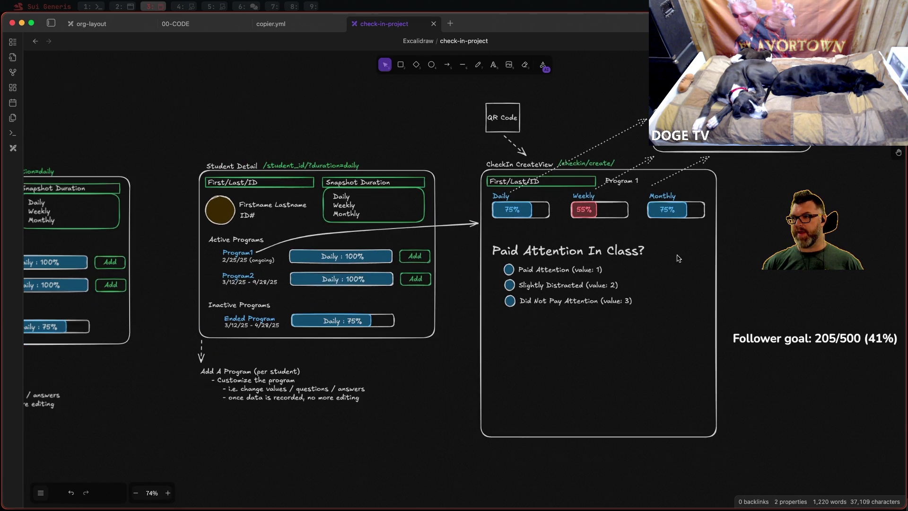
pyautogui.hscroll(1, 746, 249)
pyautogui.scroll(-3, 746, 249)
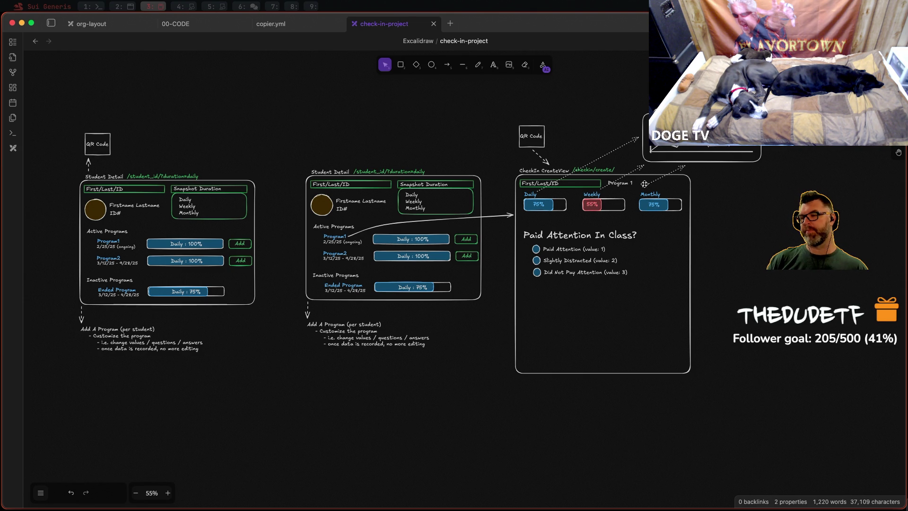
# Step: Nudge the /checkin/create/ URL label slightly left and down beside the CheckIn CreateView title
pyautogui.click(600, 171)
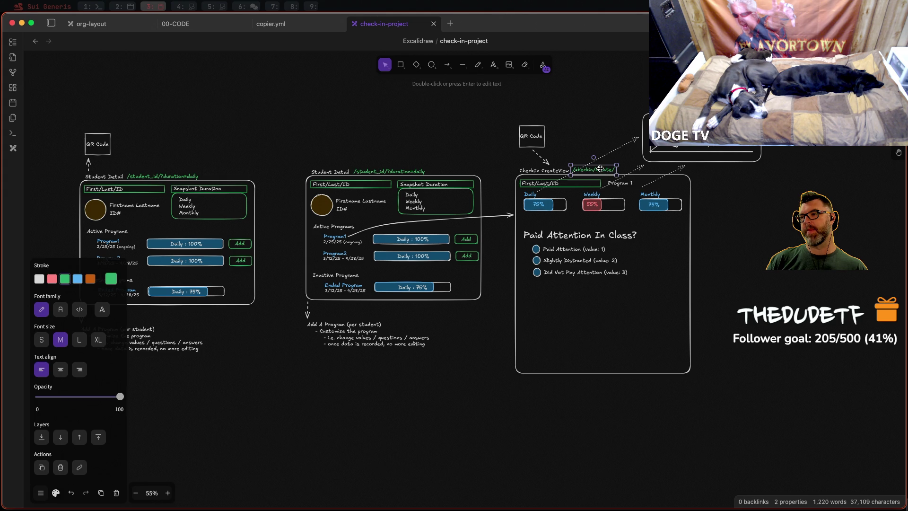
pyautogui.moveTo(600, 170); pyautogui.dragTo(599, 171)
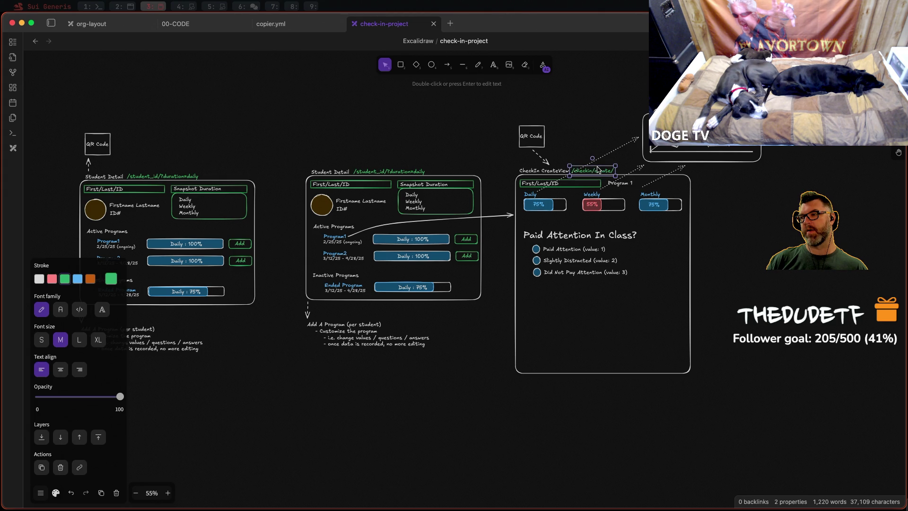
pyautogui.click(738, 249)
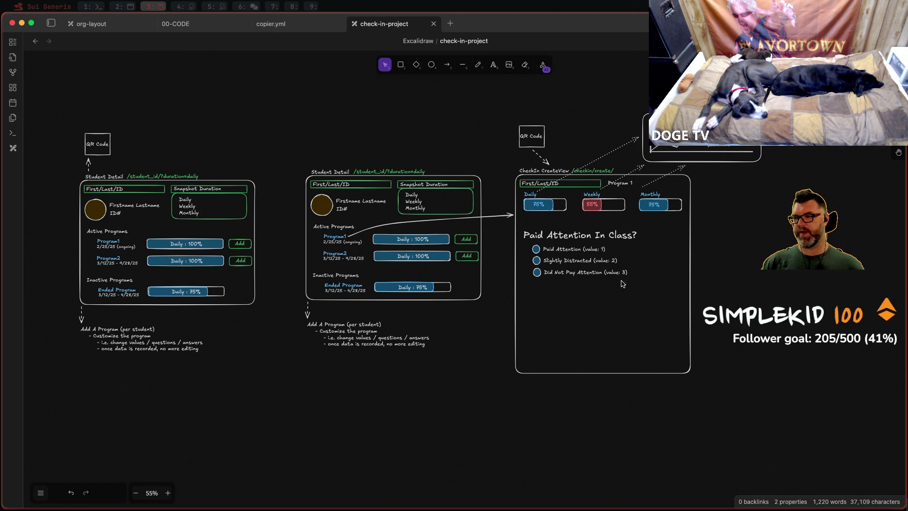
pyautogui.keyDown('ctrl'); pyautogui.scroll(2, 609, 290); pyautogui.keyUp('ctrl')
pyautogui.keyDown('ctrl'); pyautogui.scroll(2, 604, 286); pyautogui.keyUp('ctrl')
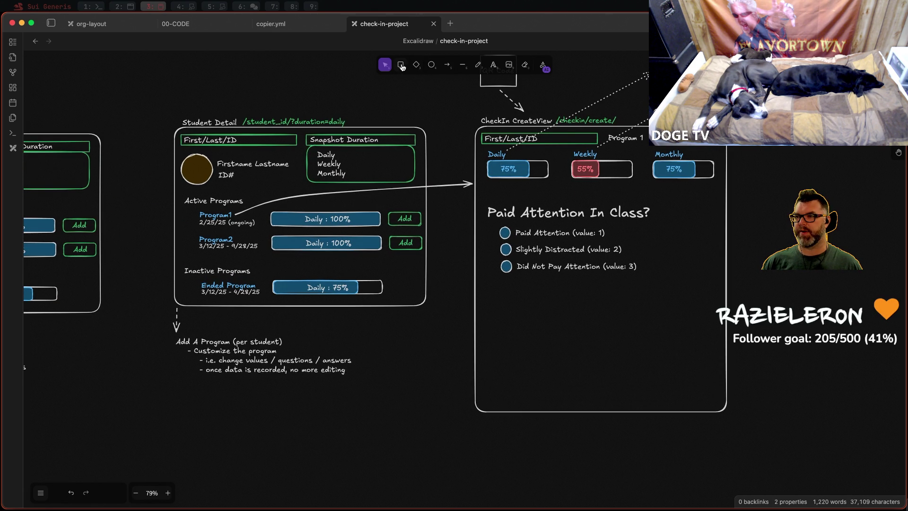
# Step: Draw a button-sized rectangle below the three answers with rounded edges, blue stroke and solid blue fill
pyautogui.click(402, 65)
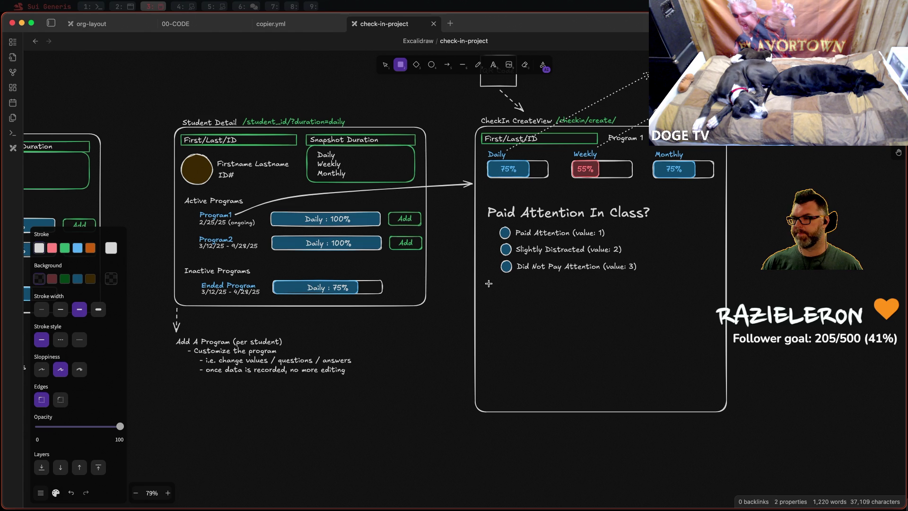
pyautogui.moveTo(488, 283); pyautogui.dragTo(551, 303)
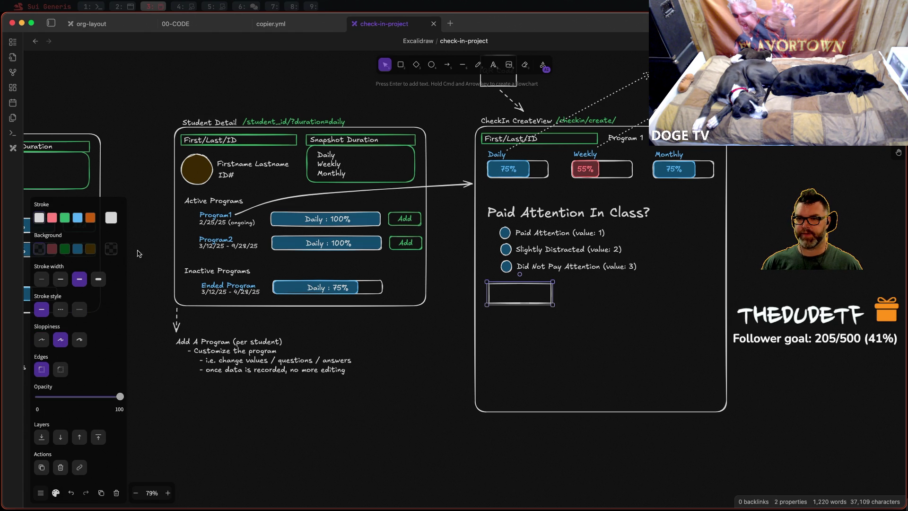
pyautogui.click(60, 370)
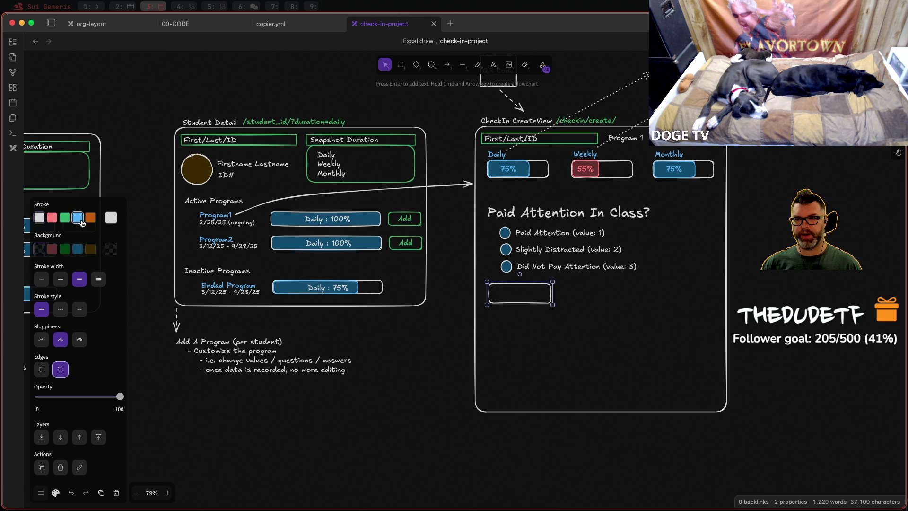
pyautogui.click(77, 249)
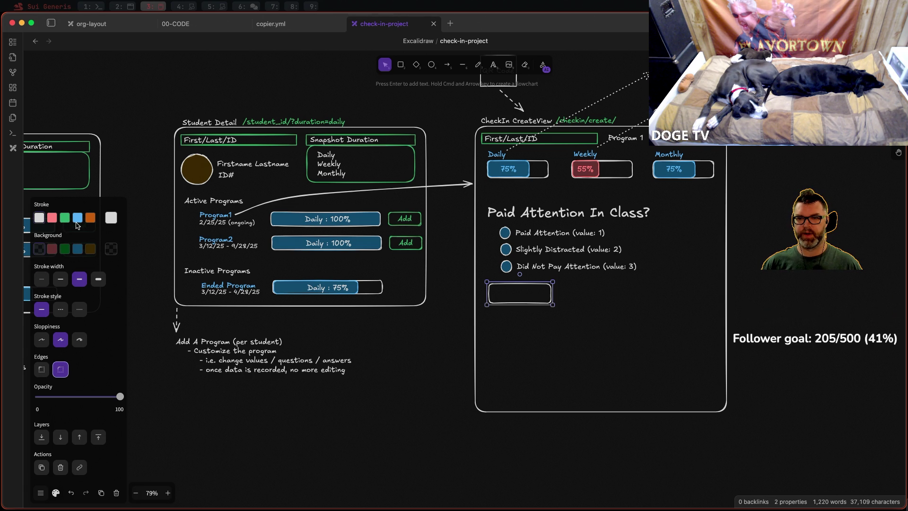
pyautogui.click(78, 249)
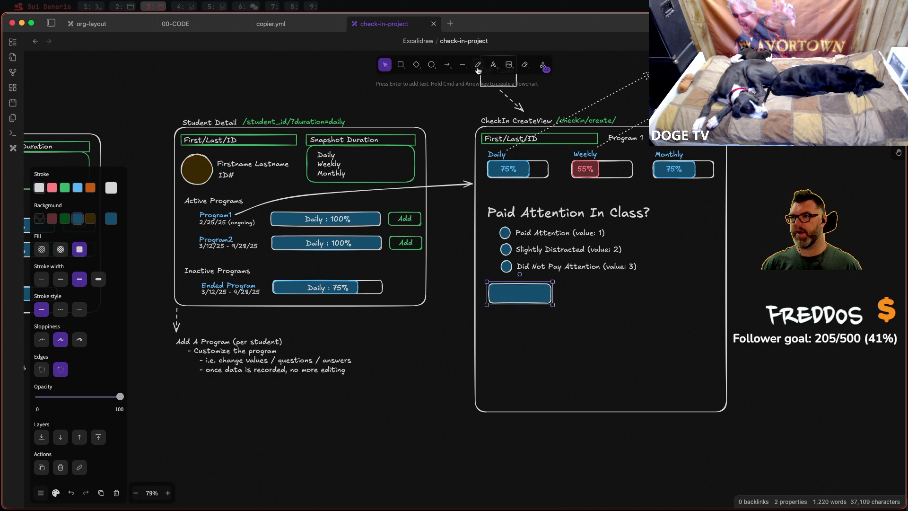
pyautogui.click(494, 67)
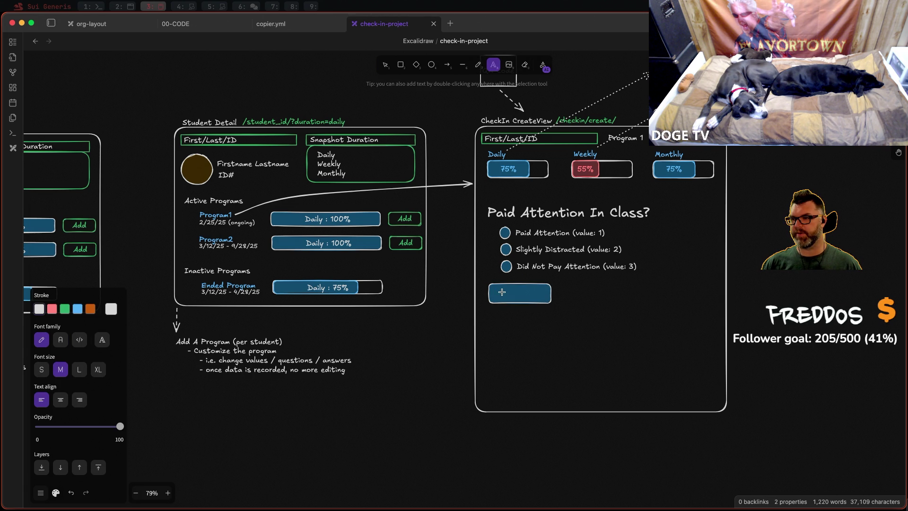
# Step: Label the blue rectangle 'Check In!' and centre the text inside the button
pyautogui.click(501, 291)
pyautogui.write('Ch')
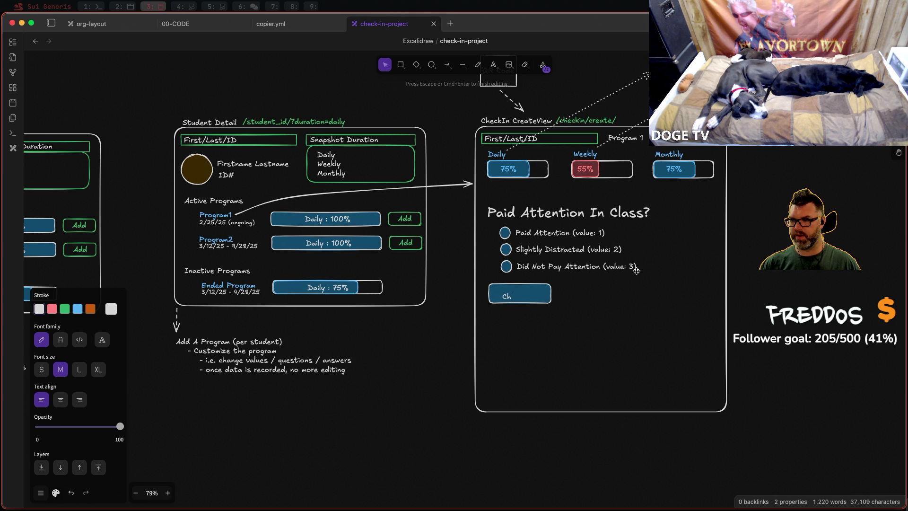
pyautogui.write('eck In!')
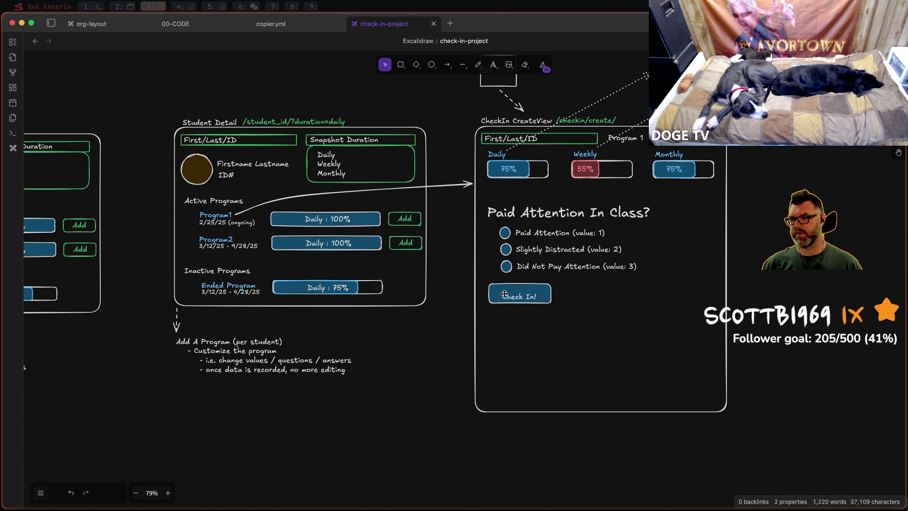
pyautogui.press('Escape')
pyautogui.moveTo(518, 298); pyautogui.dragTo(517, 294)
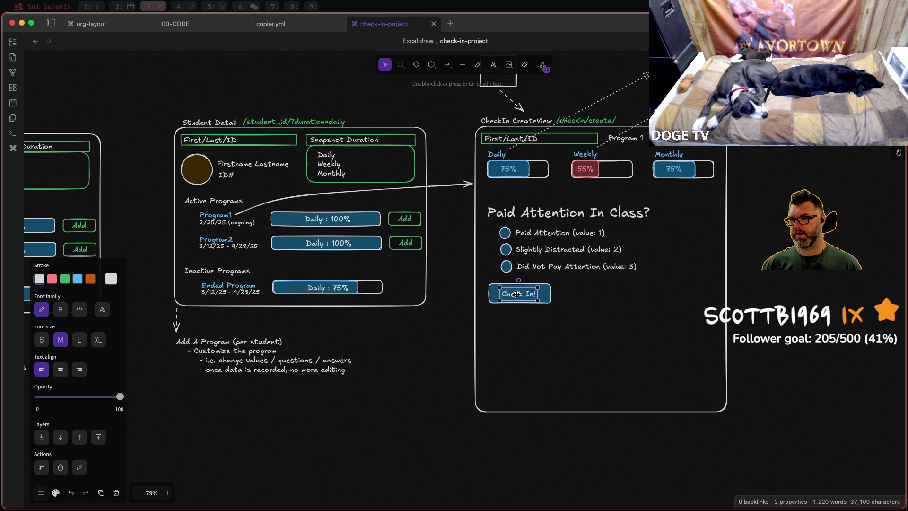
pyautogui.click(625, 308)
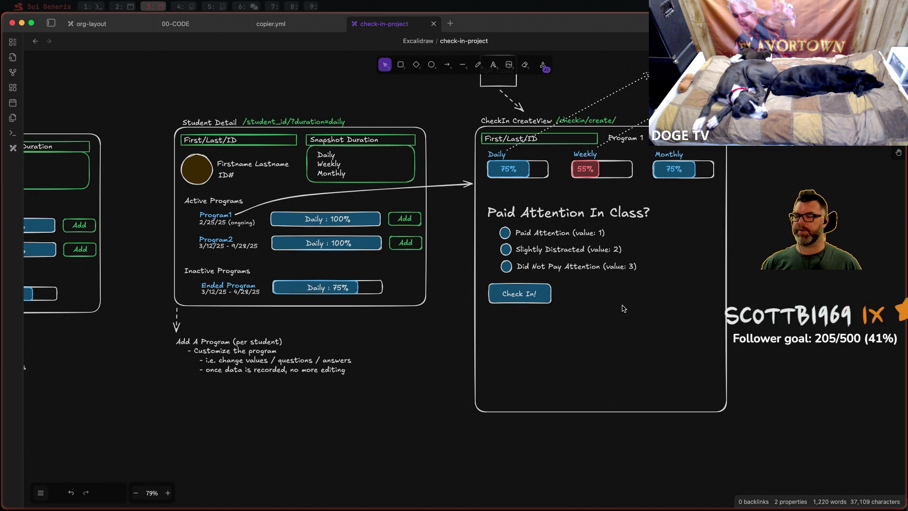
pyautogui.keyDown('ctrl'); pyautogui.scroll(-3, 625, 309); pyautogui.keyUp('ctrl')
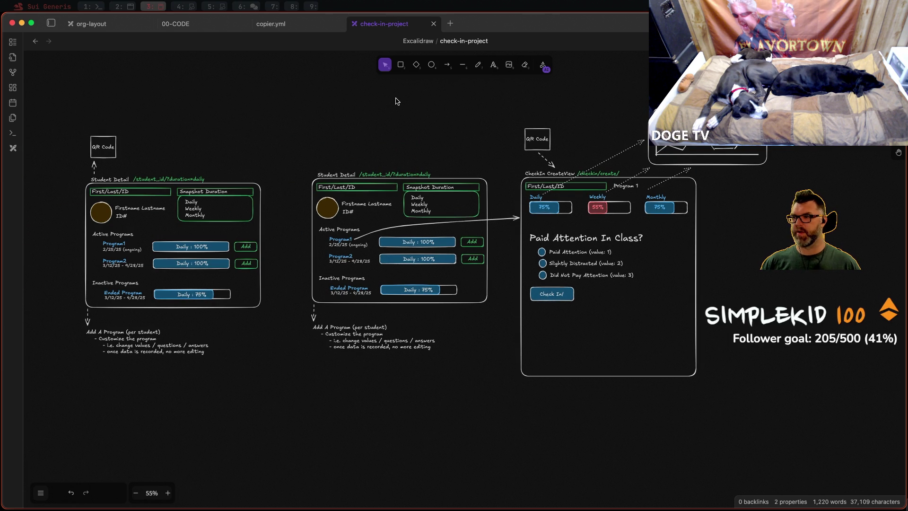
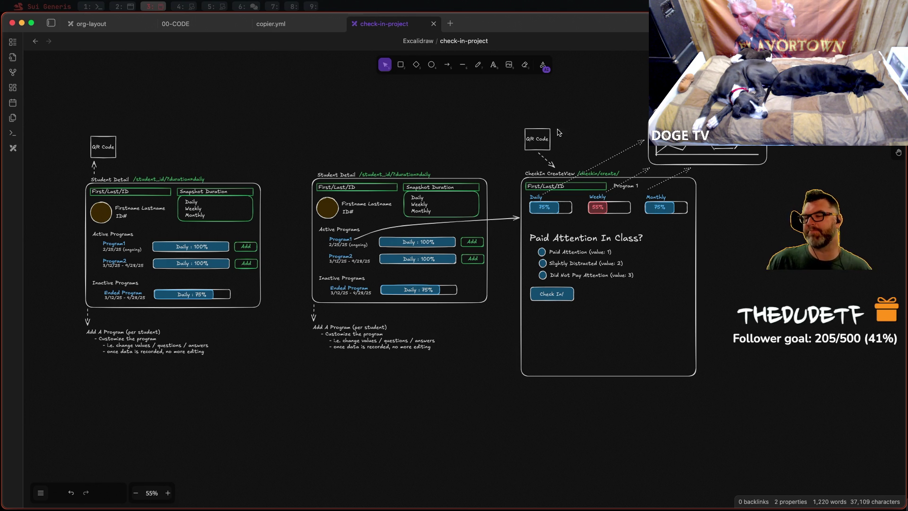
# Step: Reposition the QR Code box on the canvas
pyautogui.click(543, 134)
pyautogui.click(497, 105)
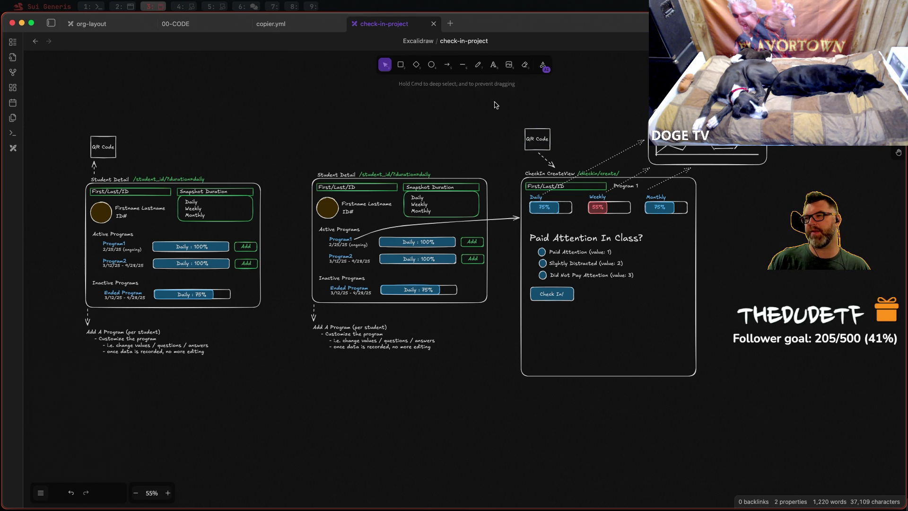
pyautogui.moveTo(506, 108)
pyautogui.mouseDown()
pyautogui.moveTo(560, 161)
pyautogui.moveTo(546, 144)
pyautogui.mouseUp()
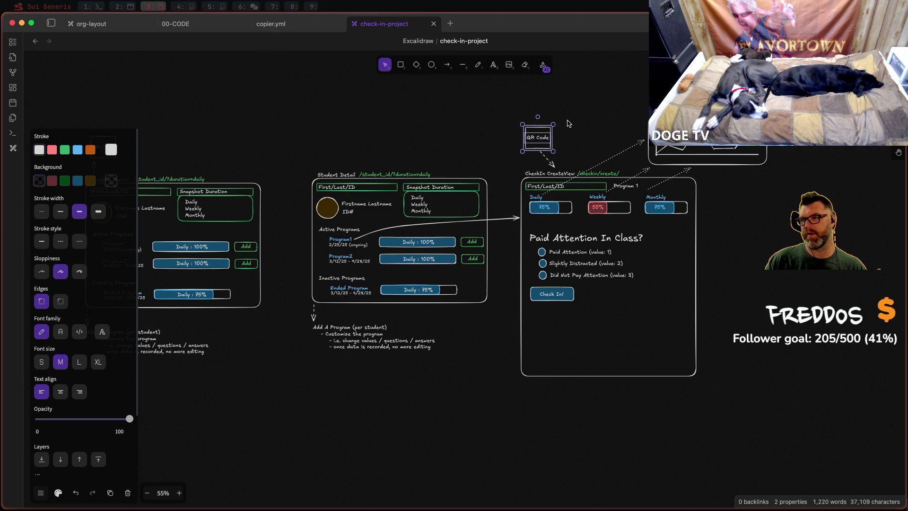
pyautogui.click(603, 111)
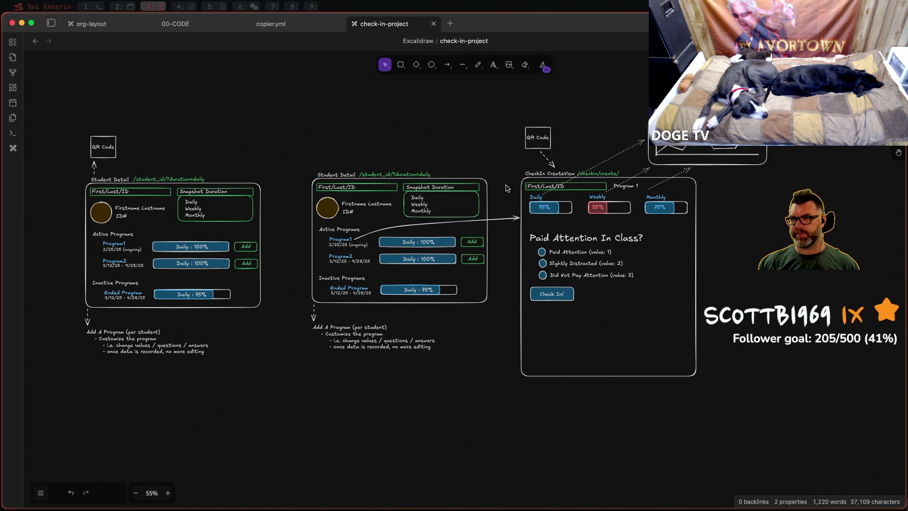
pyautogui.scroll(3, 506, 188)
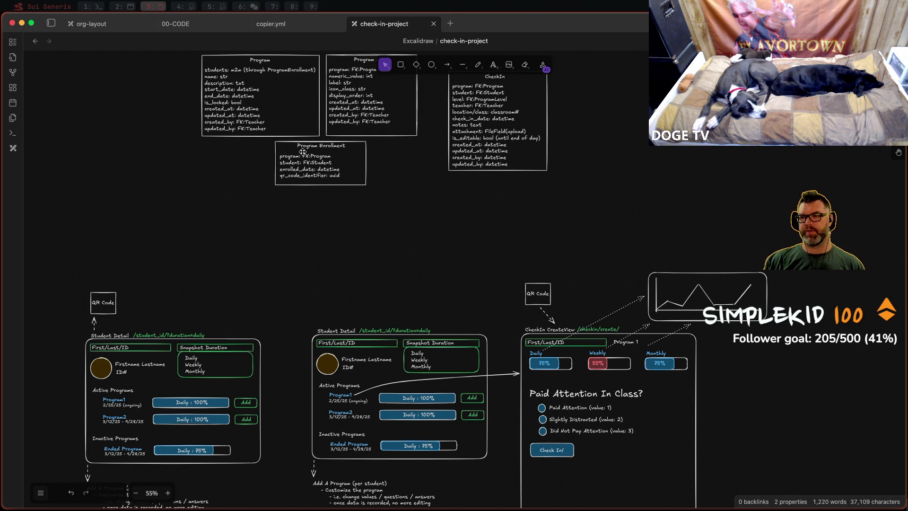
pyautogui.scroll(-6, 445, 188)
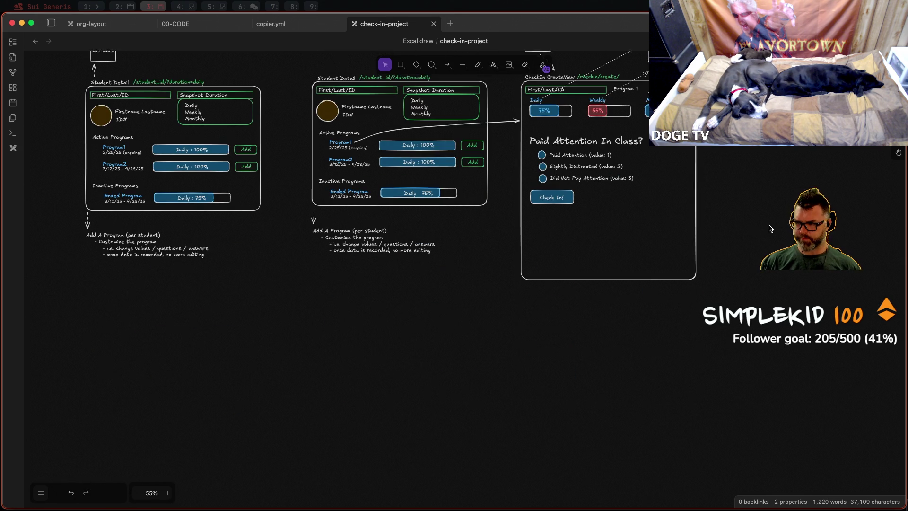
pyautogui.scroll(3, 379, 220)
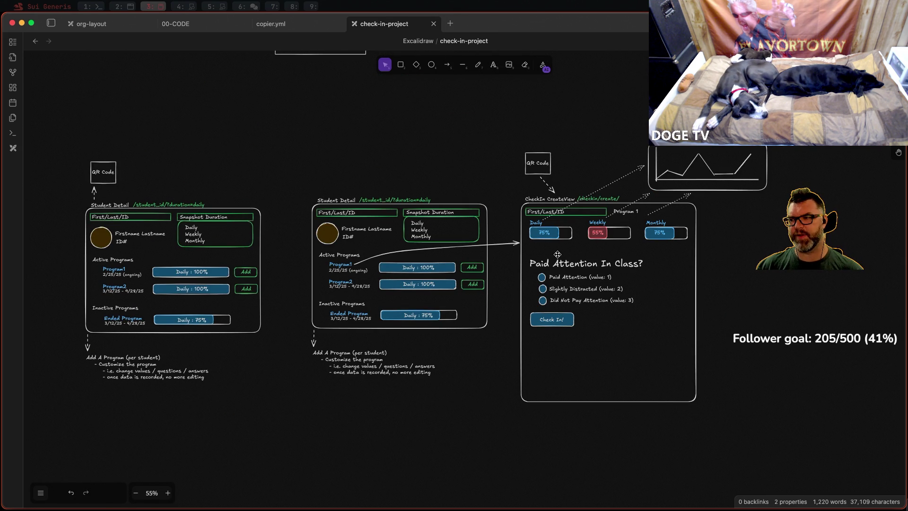
pyautogui.scroll(8, 568, 266)
pyautogui.scroll(-3, 602, 269)
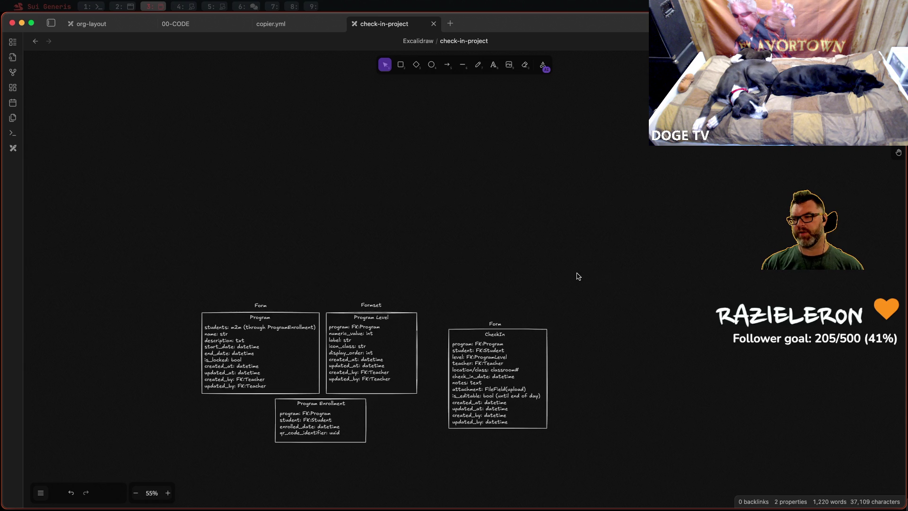
pyautogui.scroll(-1, 575, 276)
pyautogui.scroll(-8, 692, 341)
pyautogui.scroll(1, 681, 339)
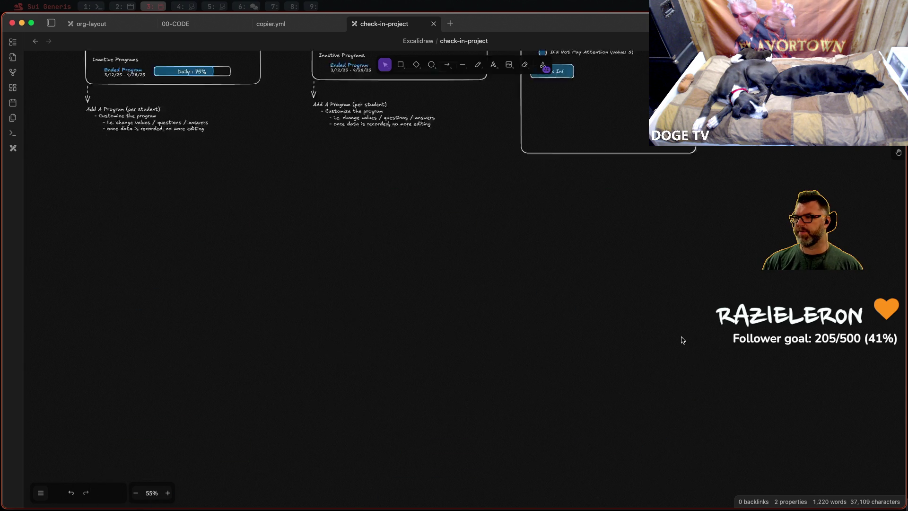
pyautogui.scroll(3, 680, 339)
pyautogui.scroll(2, 610, 305)
pyautogui.scroll(1, 607, 297)
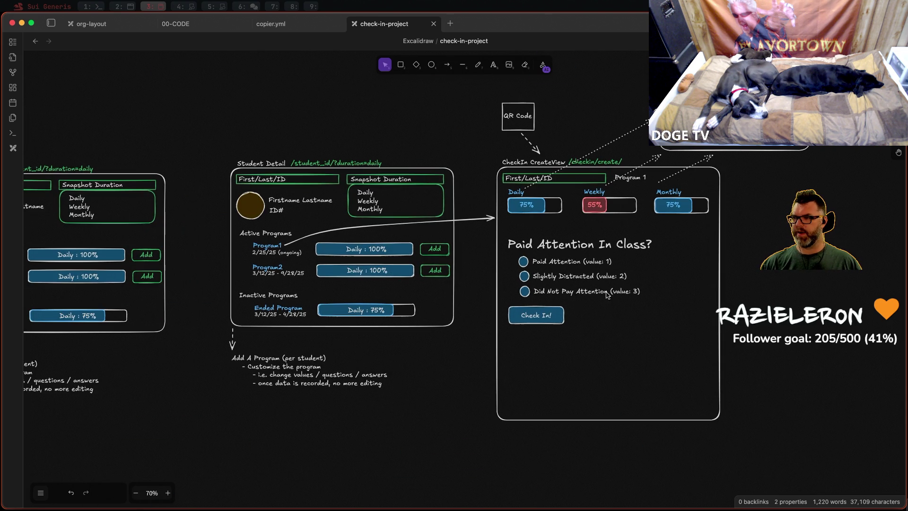
pyautogui.hscroll(2, 688, 281)
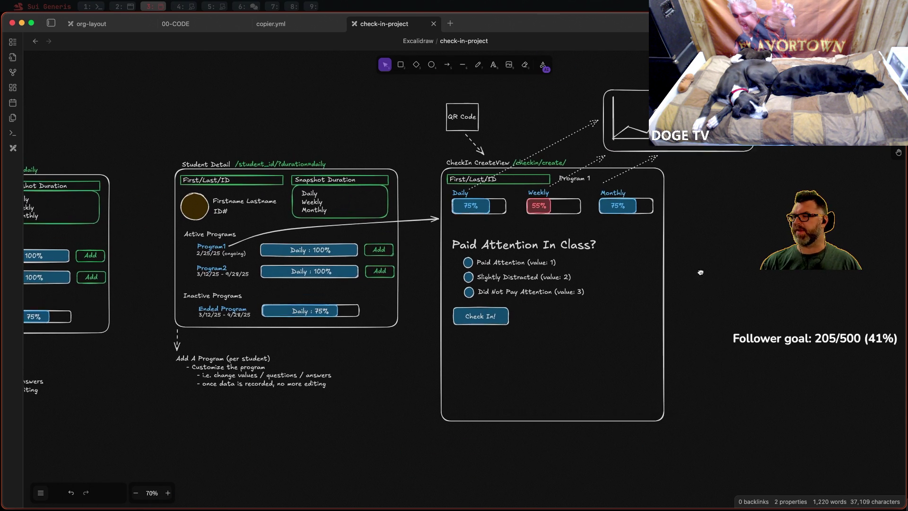
pyautogui.scroll(1, 707, 290)
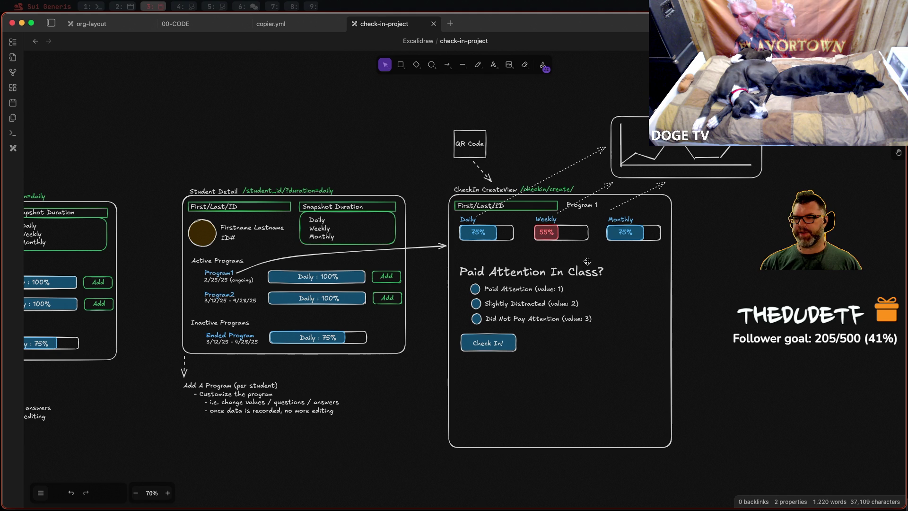
pyautogui.scroll(-2, 544, 284)
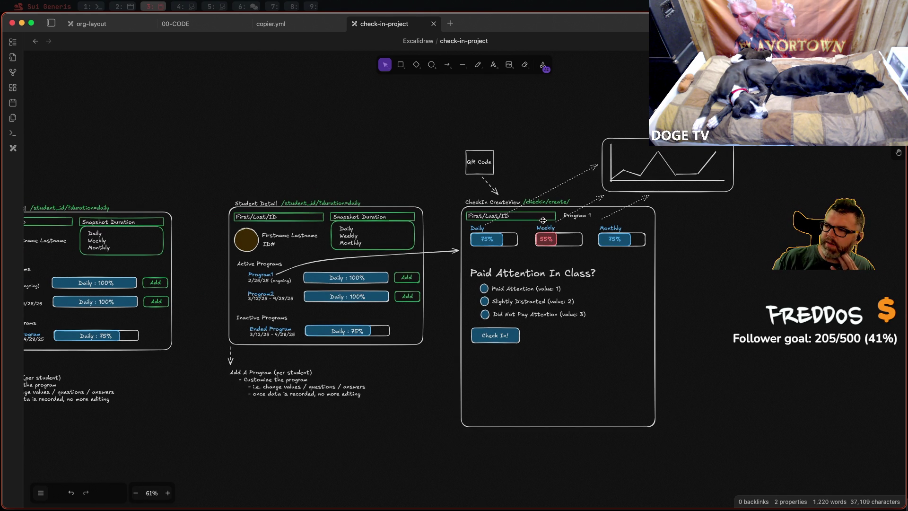
# Step: Remove the First/Last/ID field and move Program 1 to the card's top-left above Daily
pyautogui.click(547, 219)
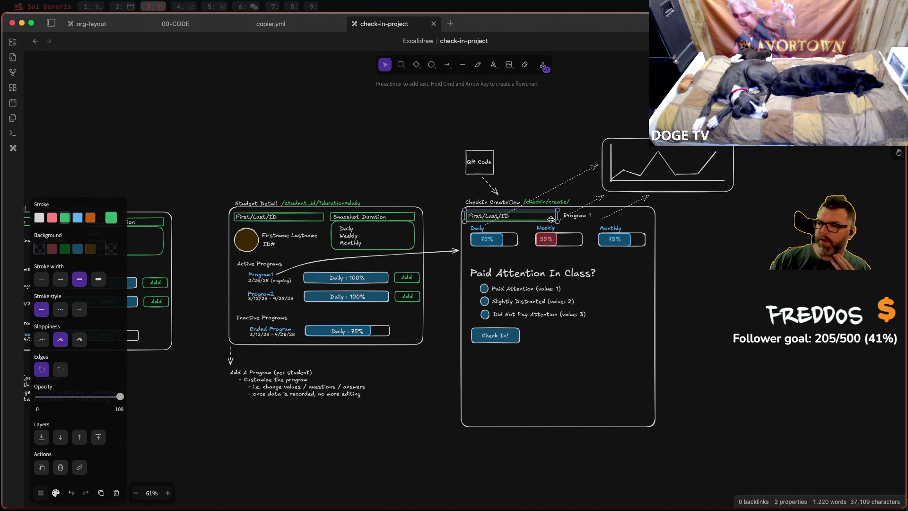
pyautogui.click(489, 213)
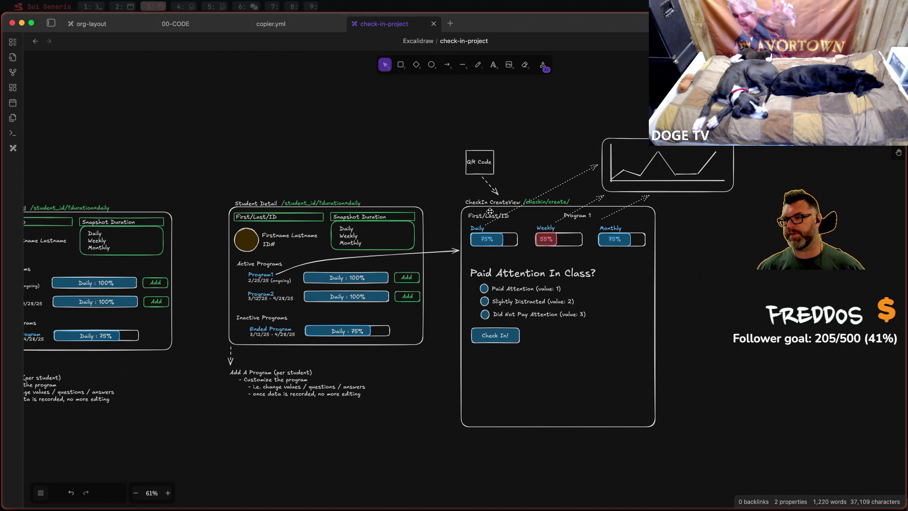
pyautogui.click(561, 224)
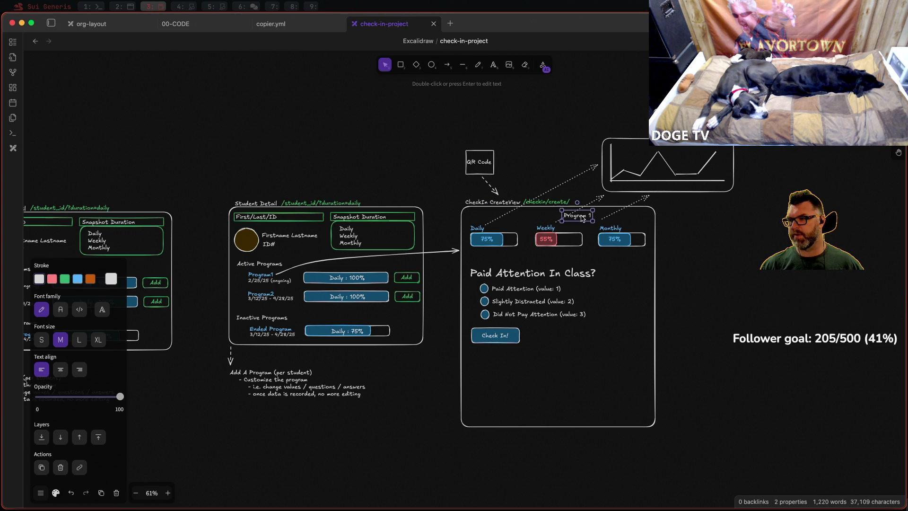
pyautogui.moveTo(584, 216); pyautogui.dragTo(494, 215)
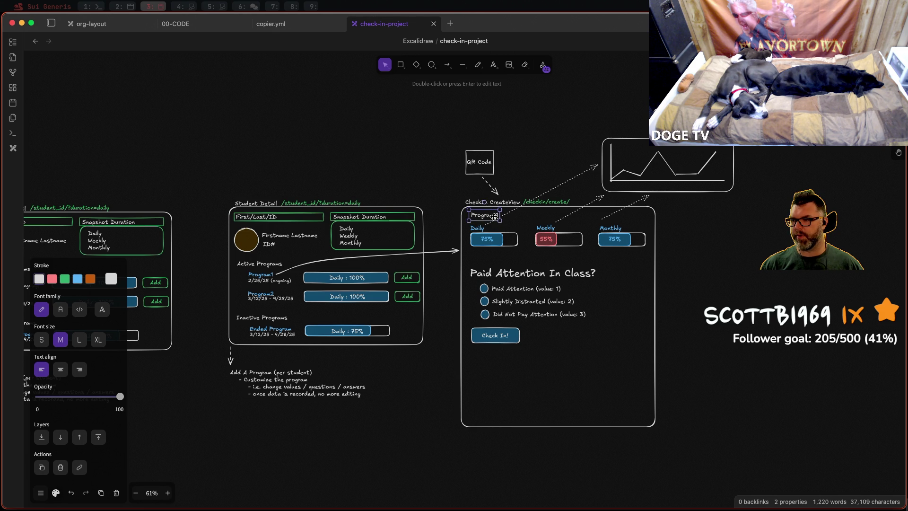
pyautogui.scroll(1, 535, 240)
pyautogui.scroll(-10, 541, 237)
pyautogui.scroll(10, 542, 237)
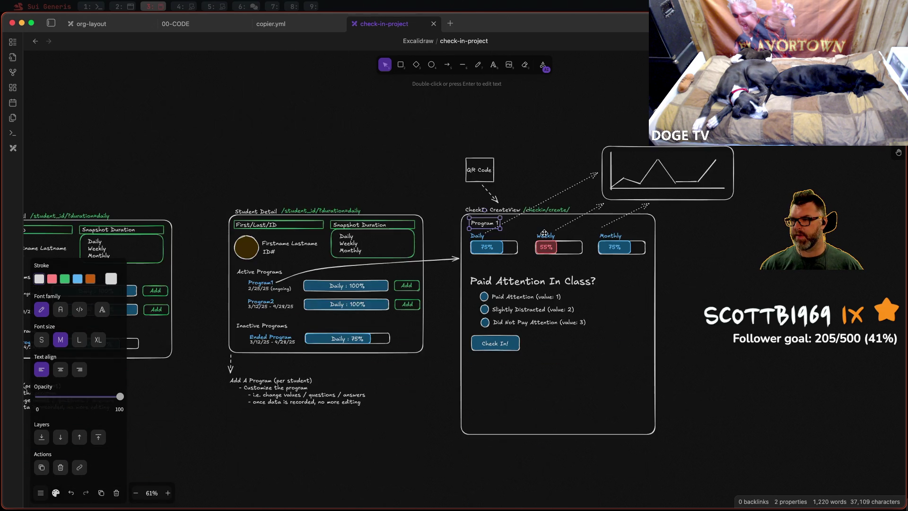
pyautogui.scroll(-1, 545, 231)
pyautogui.scroll(2, 497, 213)
pyautogui.scroll(2, 426, 199)
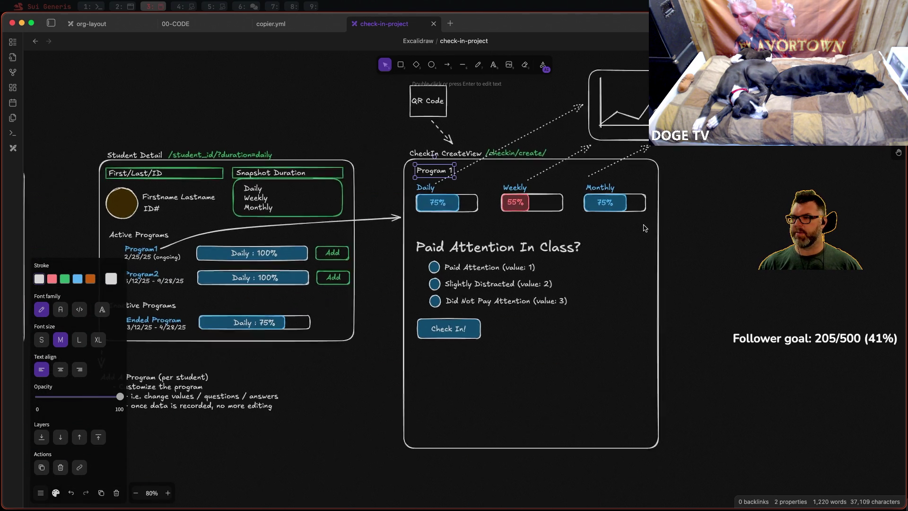
pyautogui.scroll(2, 371, 187)
pyautogui.moveTo(354, 174); pyautogui.dragTo(662, 226)
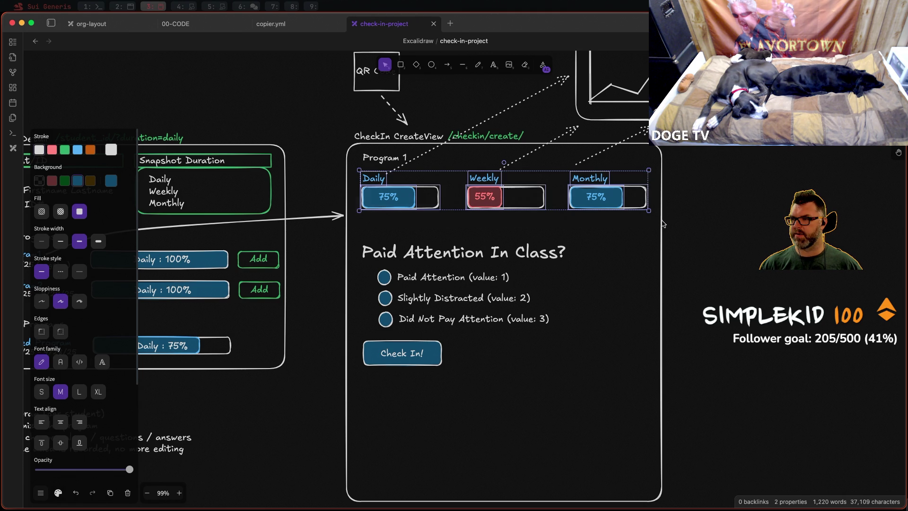
# Step: Prefix the label with 'StudentFirst StudentLast', leaving Program 1 on a second line
pyautogui.click(397, 157)
pyautogui.press('Return')
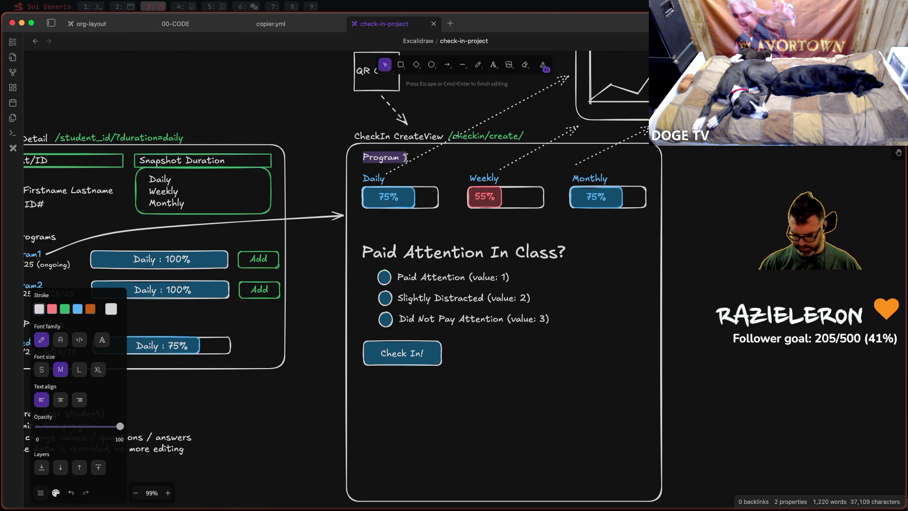
pyautogui.press('Left')
pyautogui.write('S')
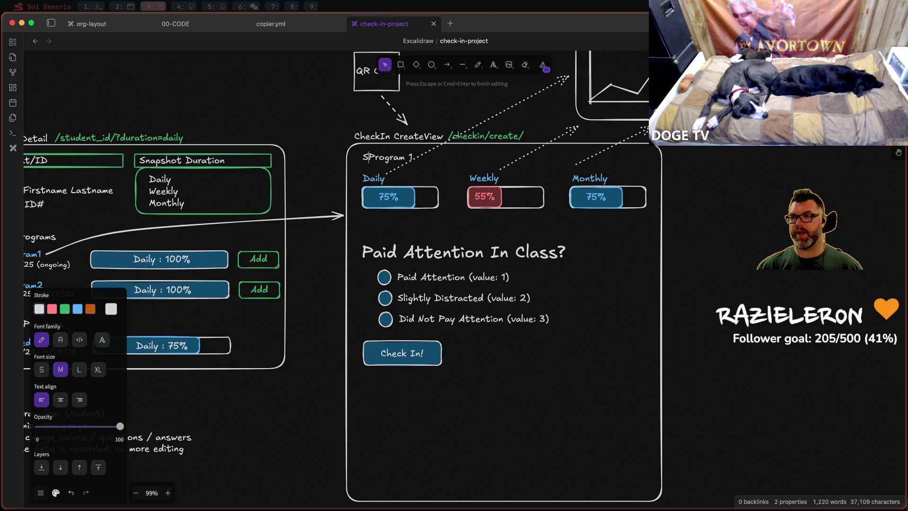
pyautogui.write('tudent')
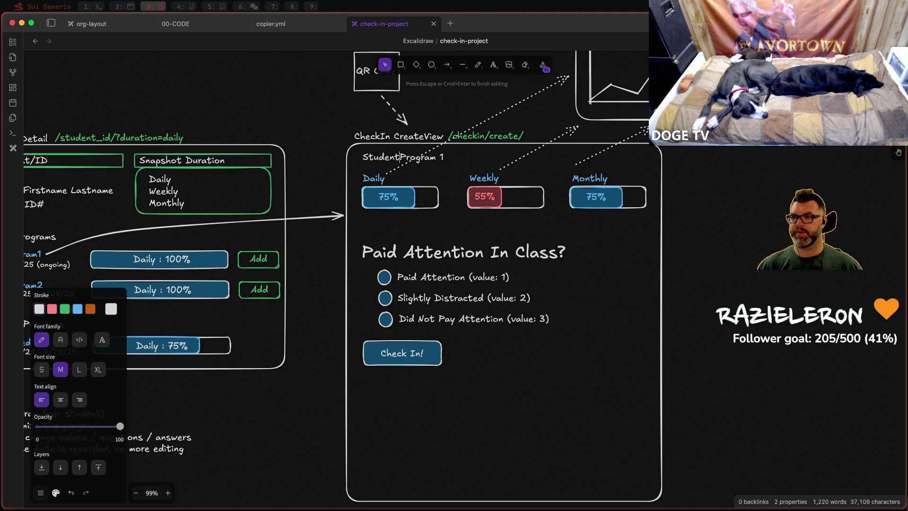
pyautogui.write('First')
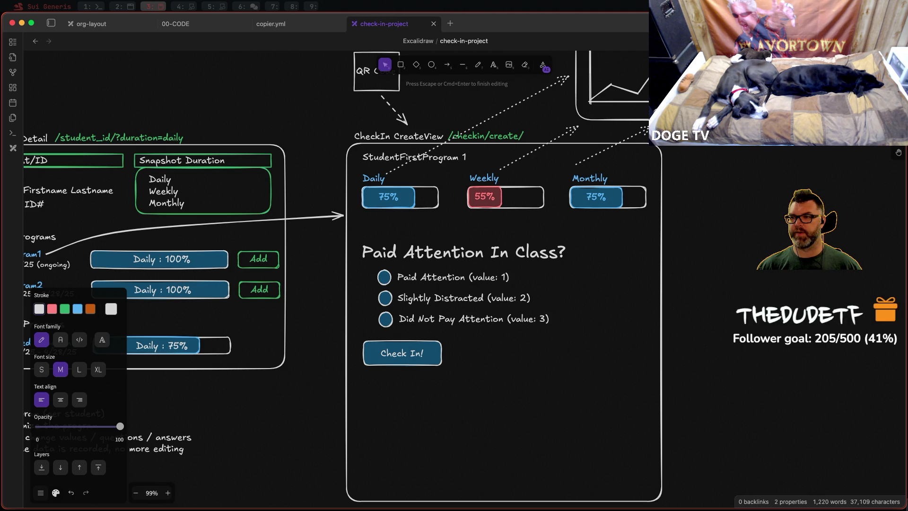
pyautogui.write(' Student')
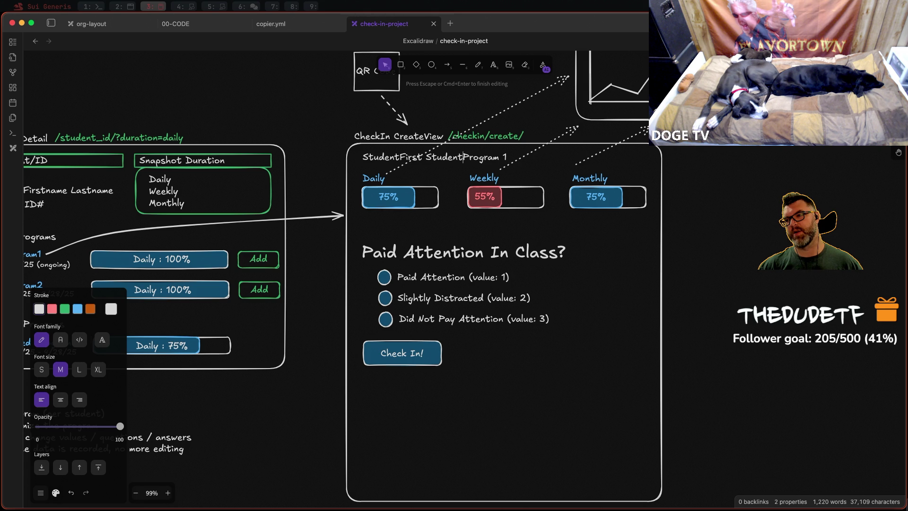
pyautogui.write('Last')
pyautogui.press('Return')
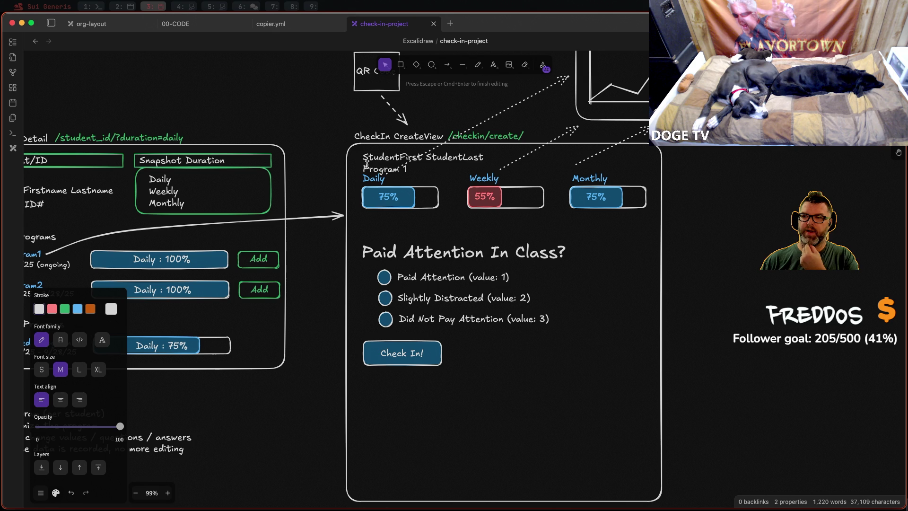
# Step: Nudge the Daily/Weekly/Monthly bars down below the label and the name text up slightly
pyautogui.click(654, 234)
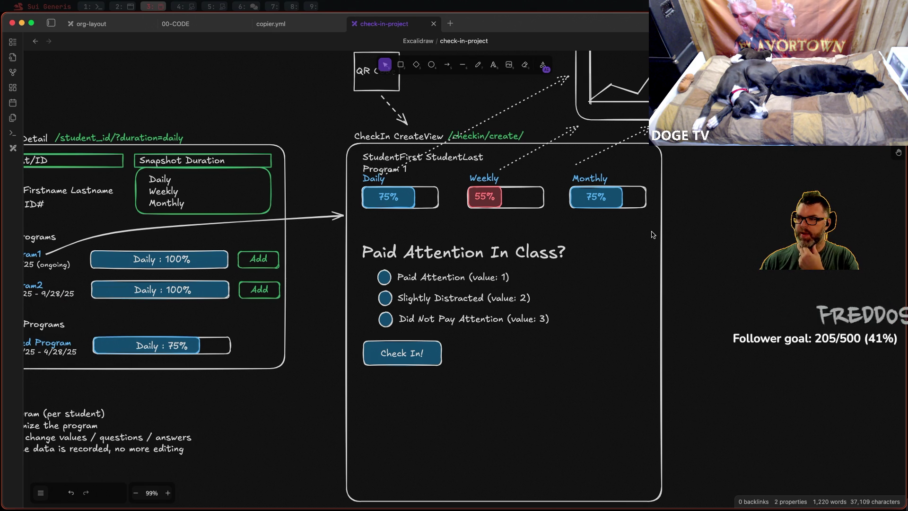
pyautogui.moveTo(654, 233); pyautogui.dragTo(416, 196)
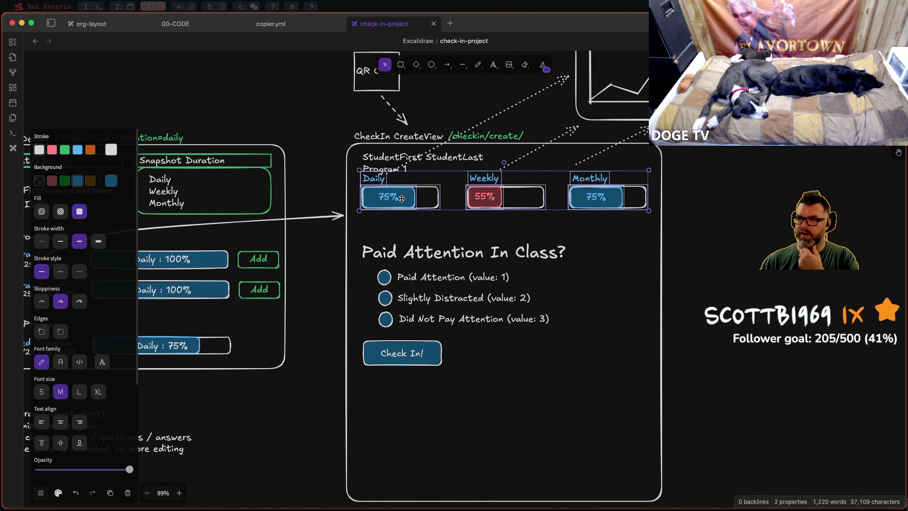
pyautogui.moveTo(397, 199); pyautogui.dragTo(399, 213)
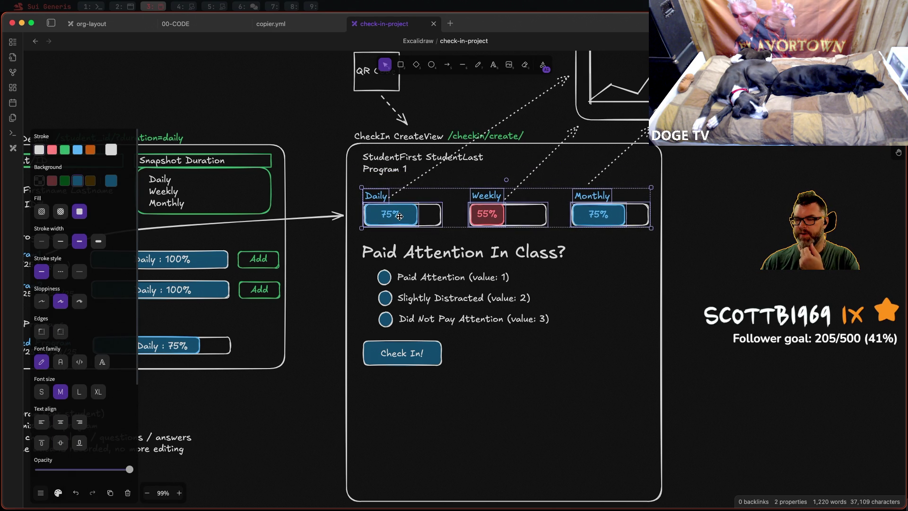
pyautogui.moveTo(400, 212); pyautogui.dragTo(401, 216)
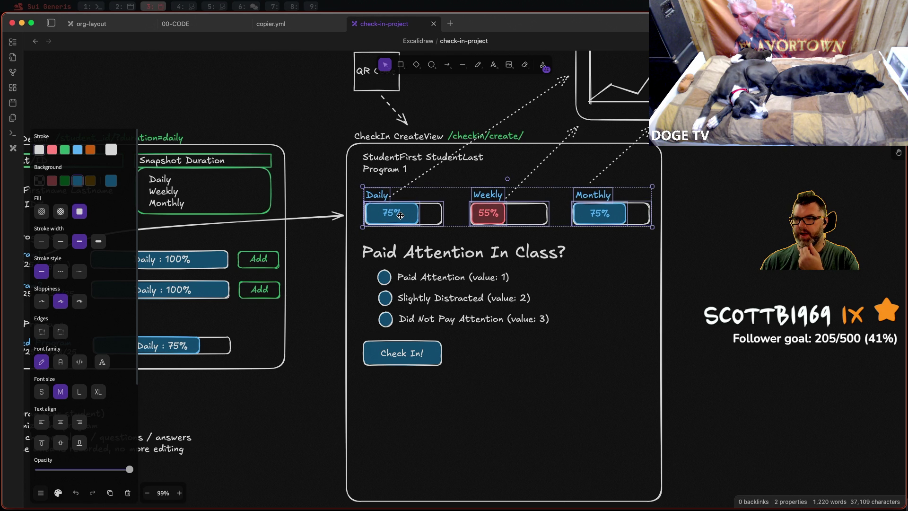
pyautogui.click(396, 173)
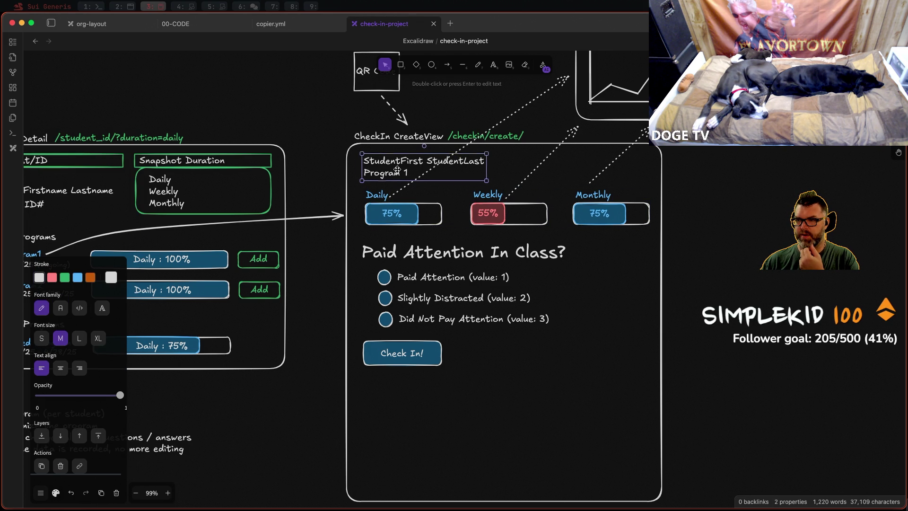
pyautogui.moveTo(397, 172); pyautogui.dragTo(396, 170)
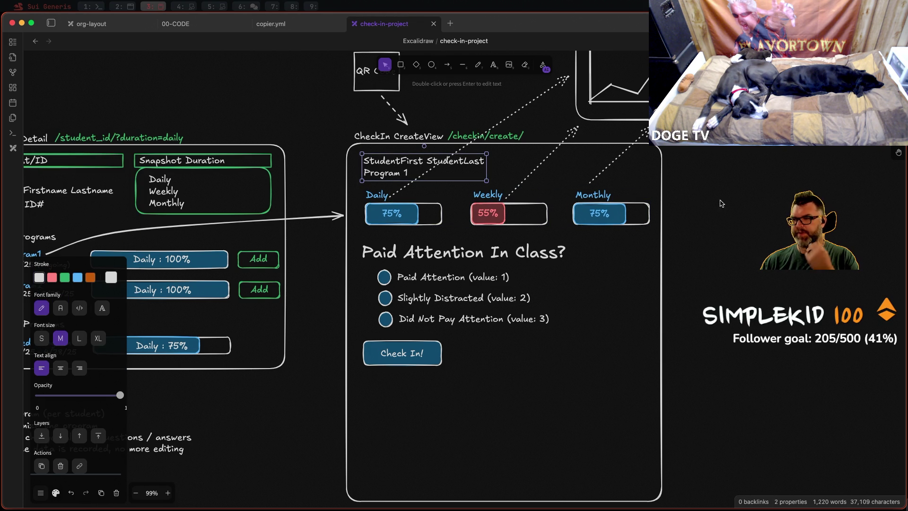
pyautogui.click(739, 205)
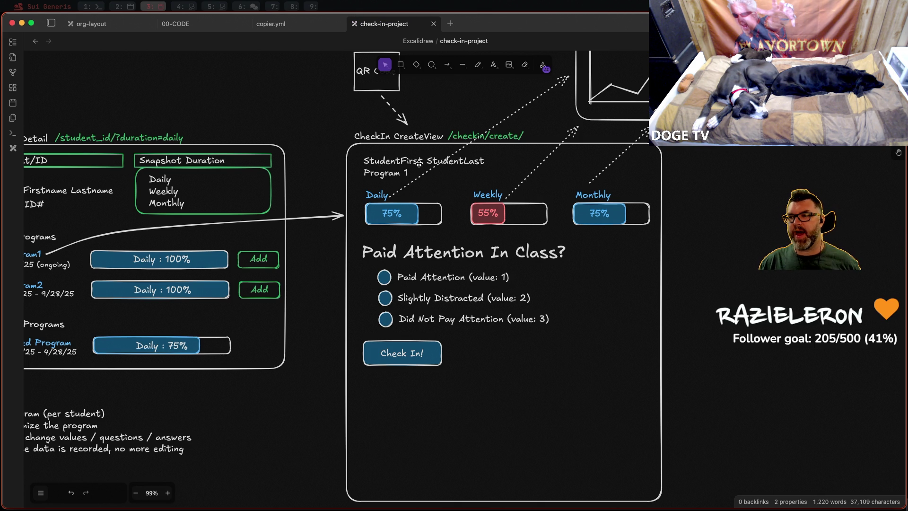
pyautogui.scroll(-3, 449, 196)
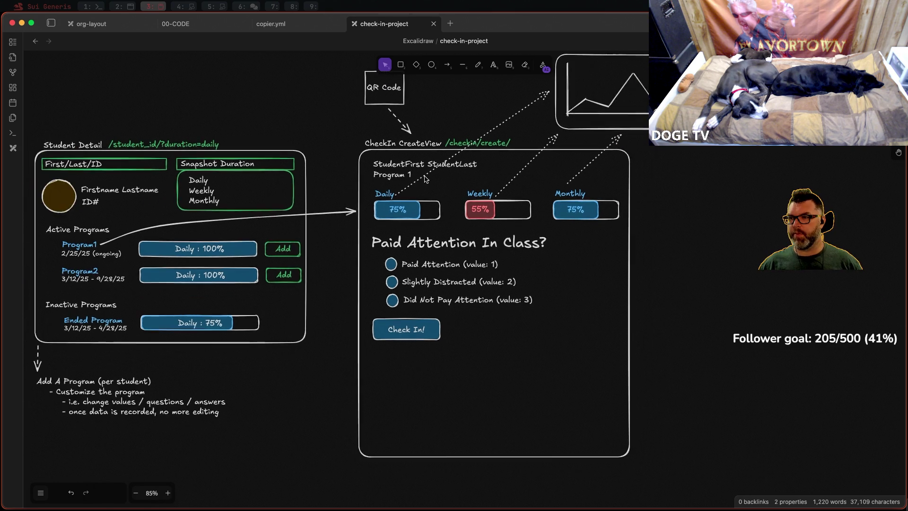
pyautogui.scroll(3, 426, 178)
pyautogui.scroll(2, 402, 161)
# Step: Trial blue on the highlighted StudentFirst StudentLast line, then revert it to white
pyautogui.doubleClick(402, 160)
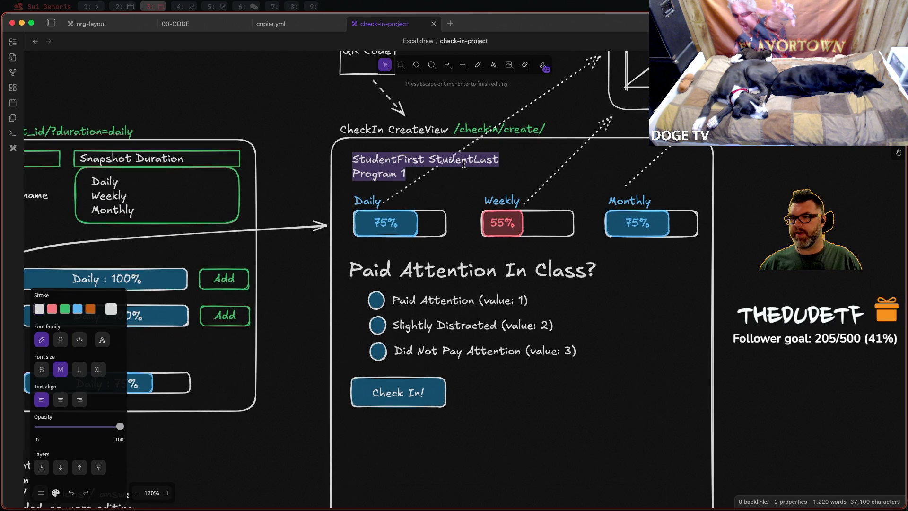
pyautogui.click(488, 160)
pyautogui.moveTo(501, 159); pyautogui.dragTo(324, 159)
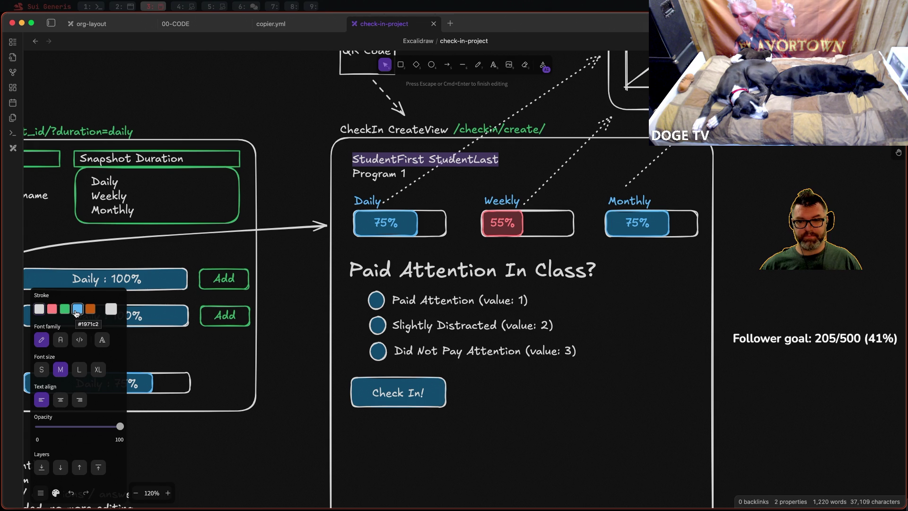
pyautogui.click(77, 311)
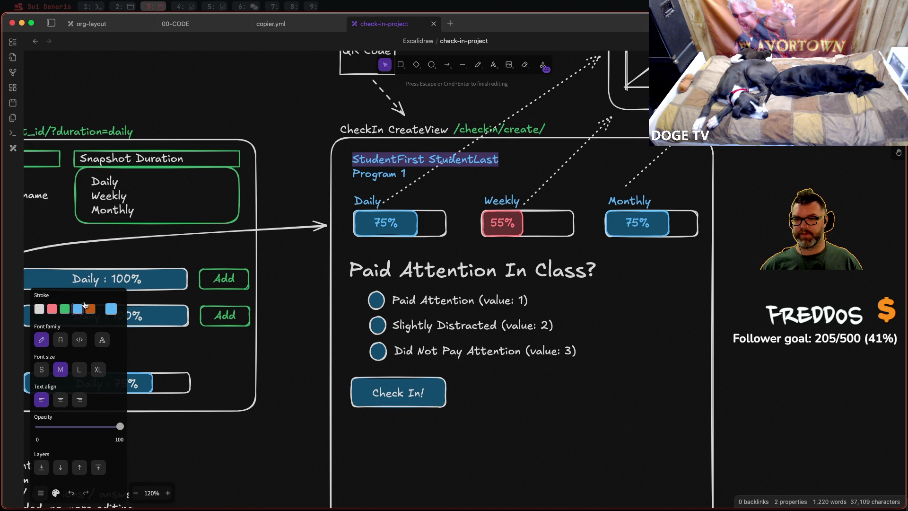
pyautogui.click(39, 310)
pyautogui.press('Escape')
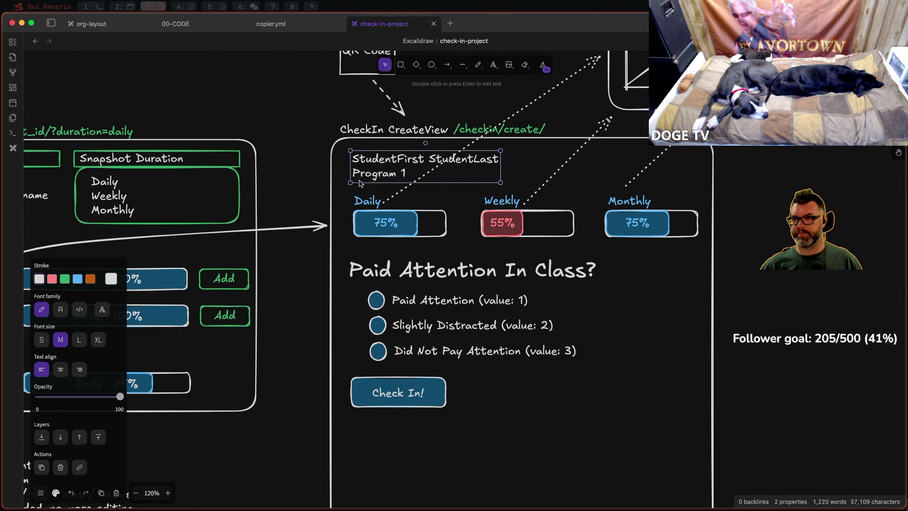
# Step: Delete the Program 1 line and colour the StudentFirst StudentLast text blue
pyautogui.press('Return')
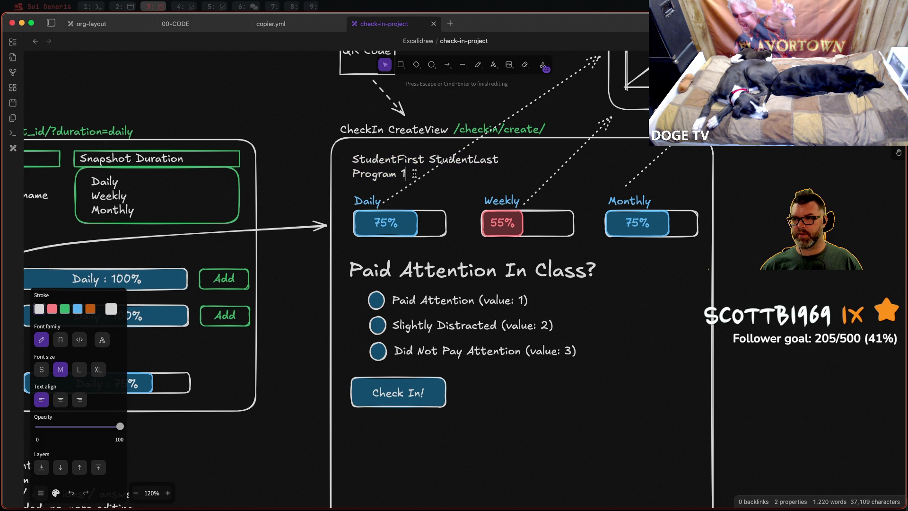
pyautogui.moveTo(413, 174); pyautogui.dragTo(322, 169)
pyautogui.press('BackSpace')
pyautogui.click(257, 113)
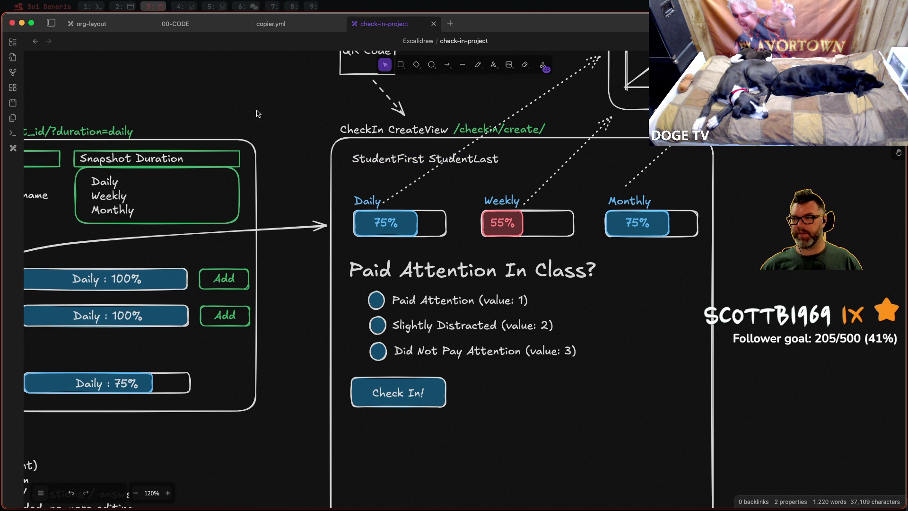
pyautogui.click(368, 163)
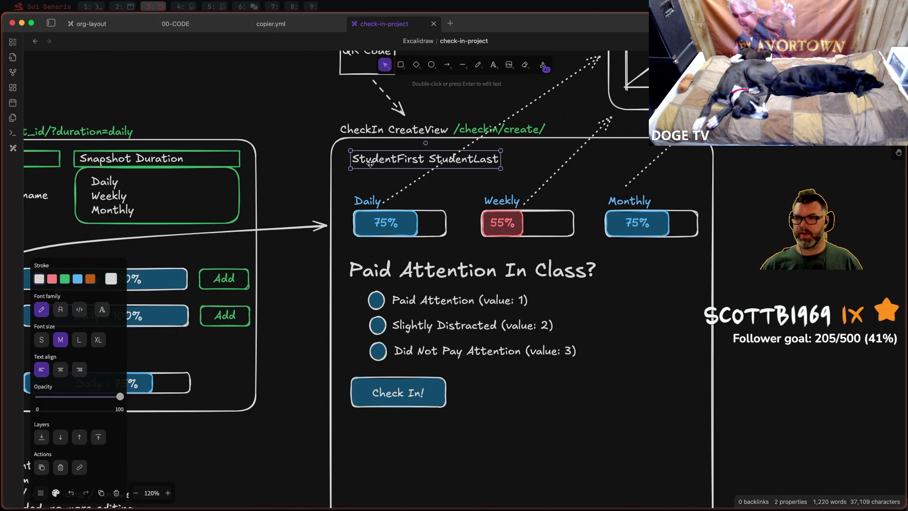
pyautogui.click(79, 279)
pyautogui.scroll(-1, 291, 221)
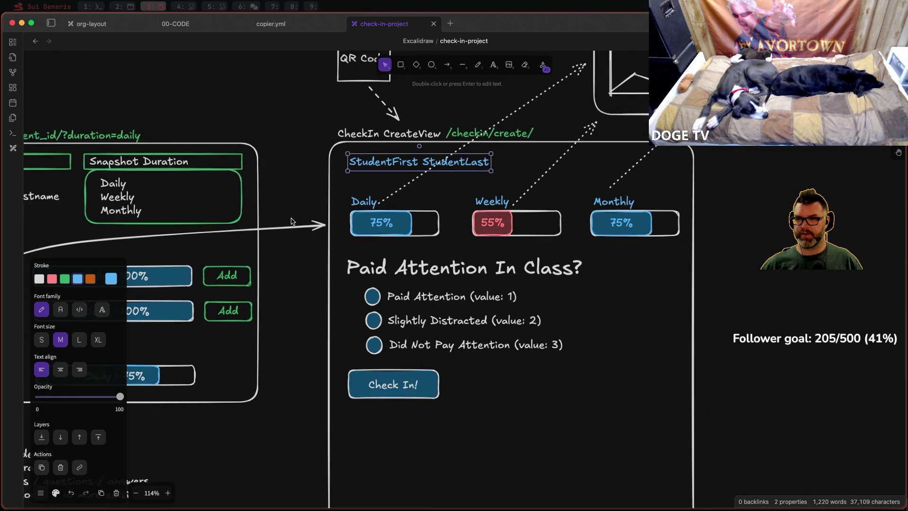
pyautogui.scroll(-1, 291, 222)
pyautogui.scroll(-1, 291, 222)
pyautogui.scroll(-1, 291, 221)
# Step: Draw a white dashed arrow from the student name to the Student Detail wireframe
pyautogui.click(346, 121)
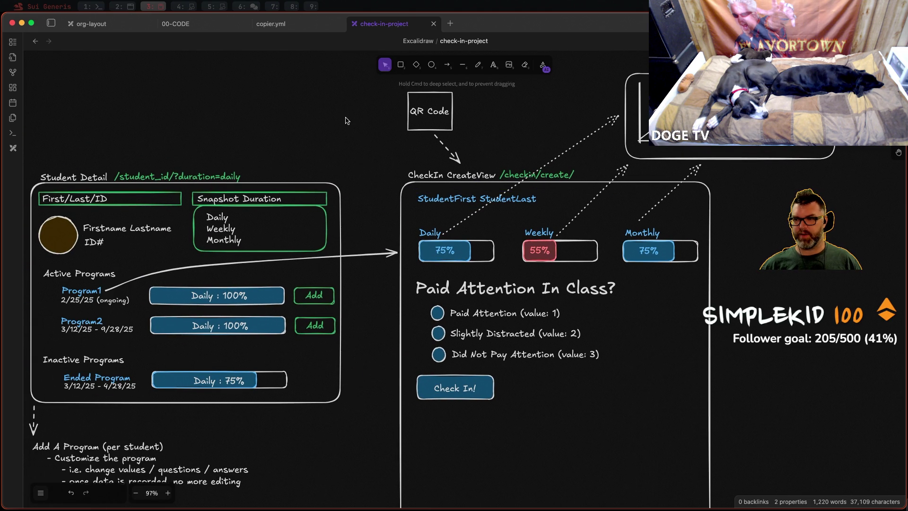
pyautogui.click(447, 65)
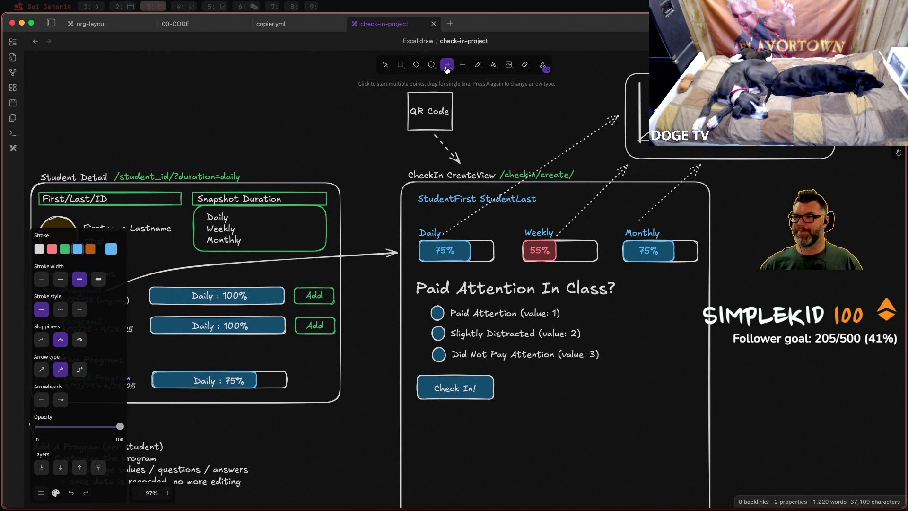
pyautogui.moveTo(414, 198); pyautogui.dragTo(346, 212)
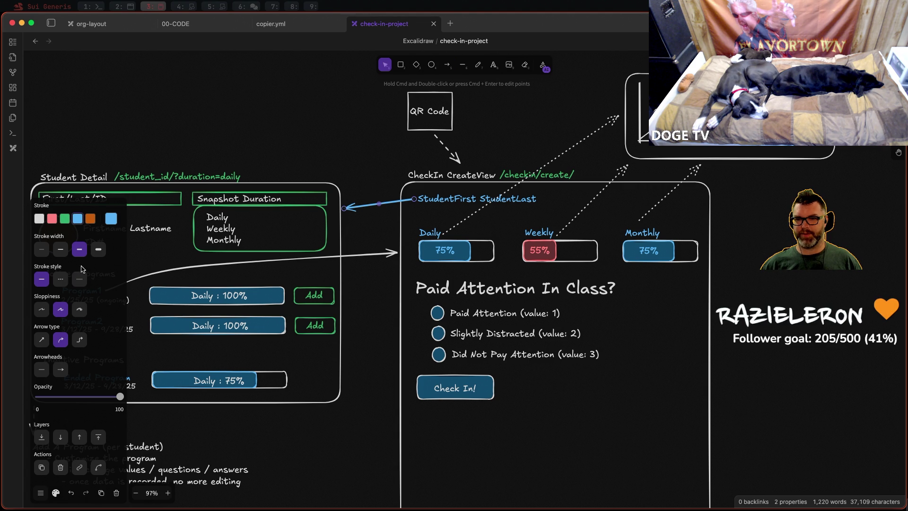
pyautogui.click(61, 280)
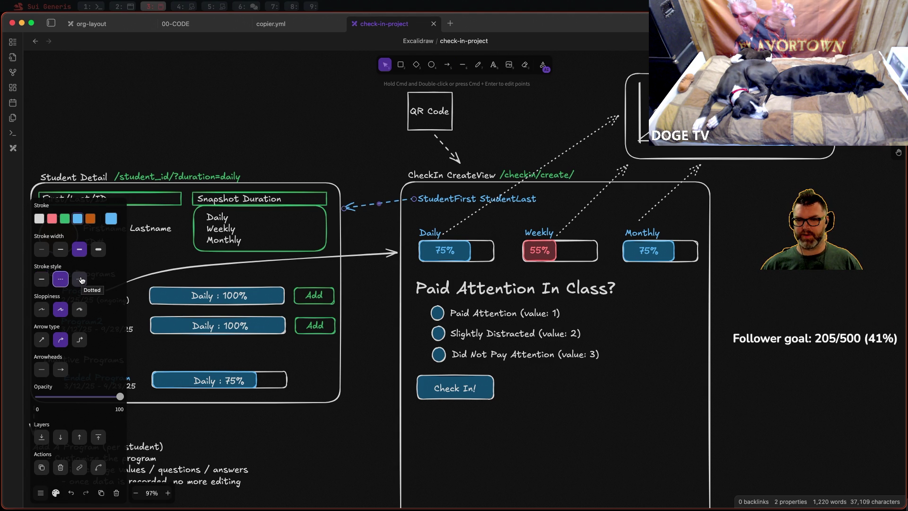
pyautogui.click(80, 279)
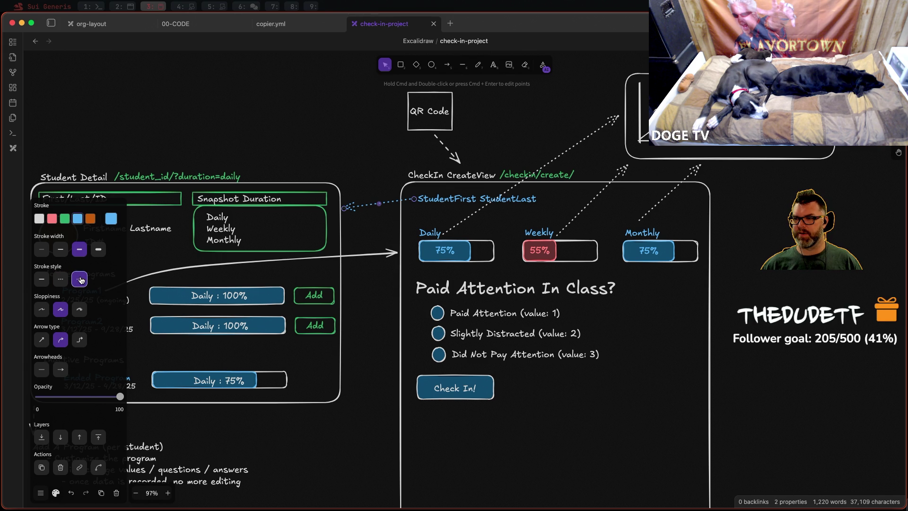
pyautogui.click(39, 219)
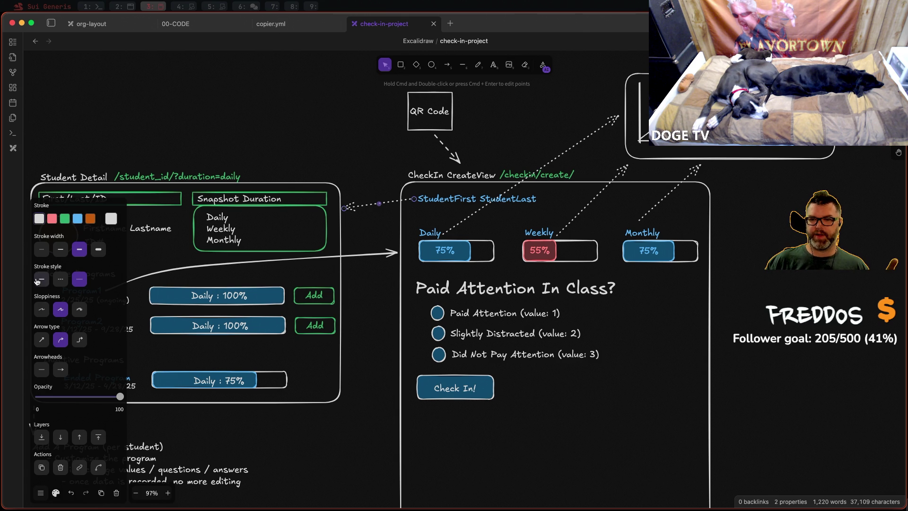
pyautogui.click(61, 279)
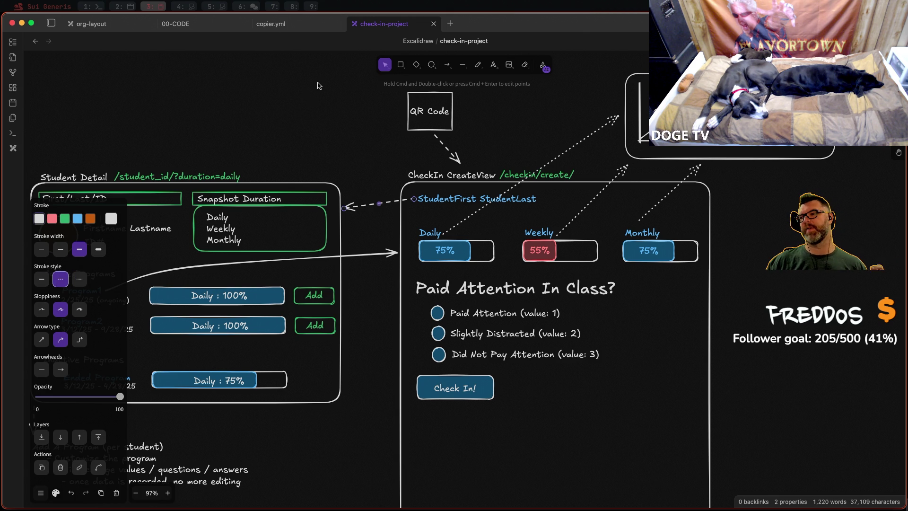
pyautogui.click(358, 131)
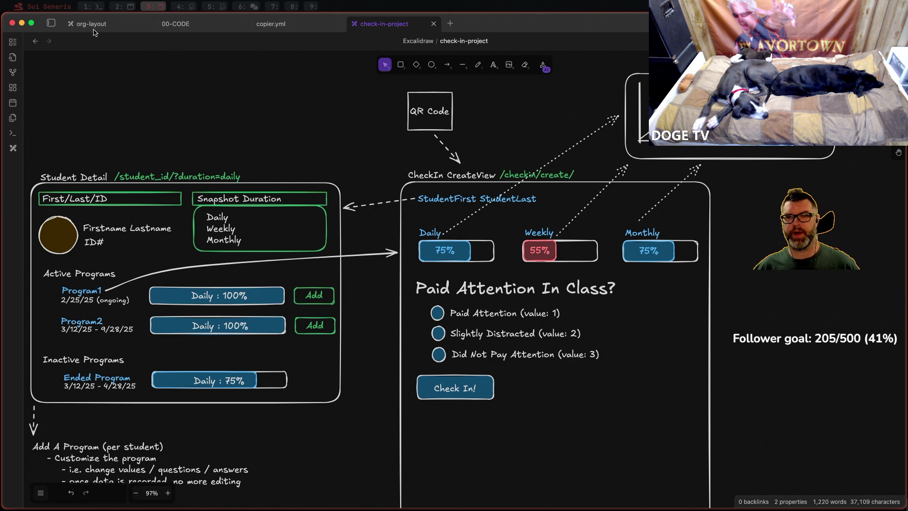
# Step: Add a 'Program Name' label just below the student name, above the Daily bar
pyautogui.click(494, 66)
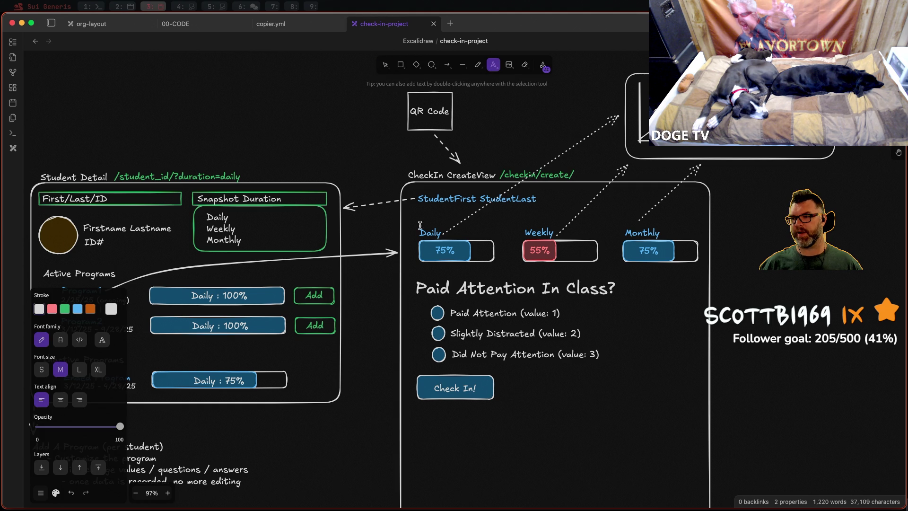
pyautogui.click(416, 215)
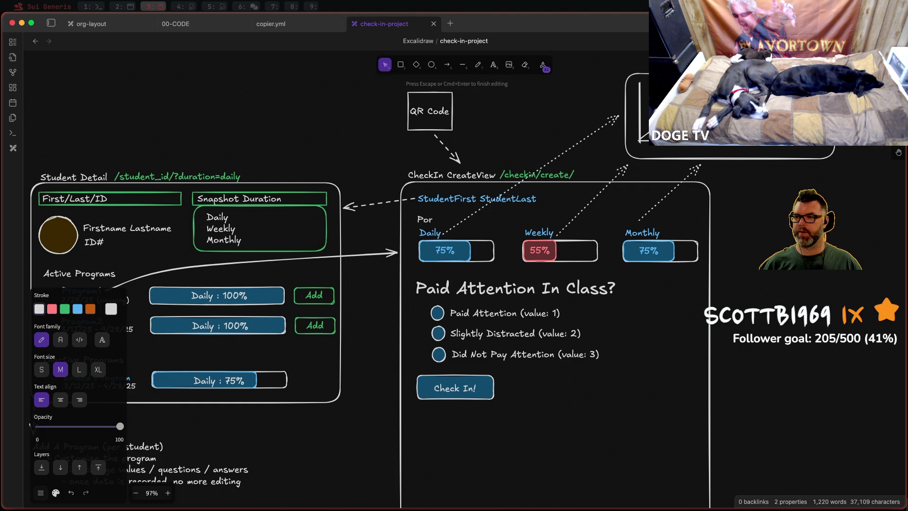
pyautogui.write('gram Name')
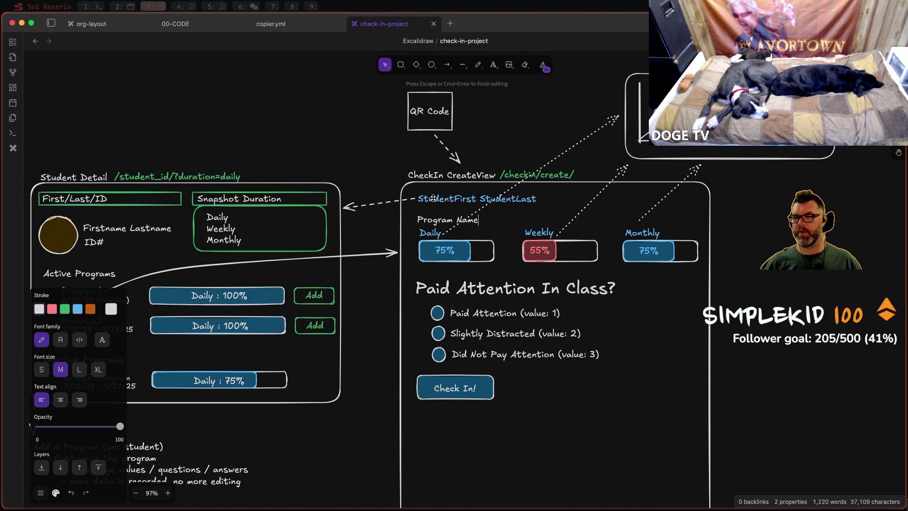
pyautogui.press('Escape')
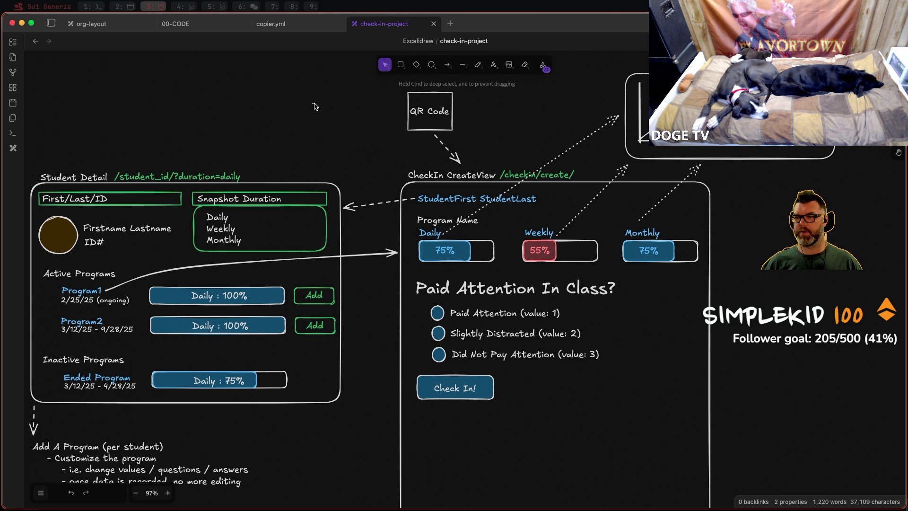
pyautogui.click(447, 221)
pyautogui.moveTo(448, 220); pyautogui.dragTo(448, 214)
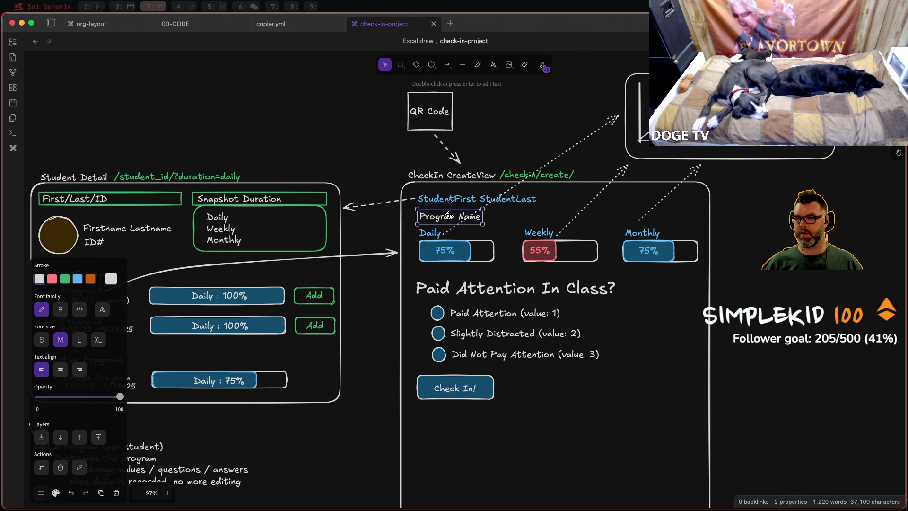
pyautogui.click(745, 285)
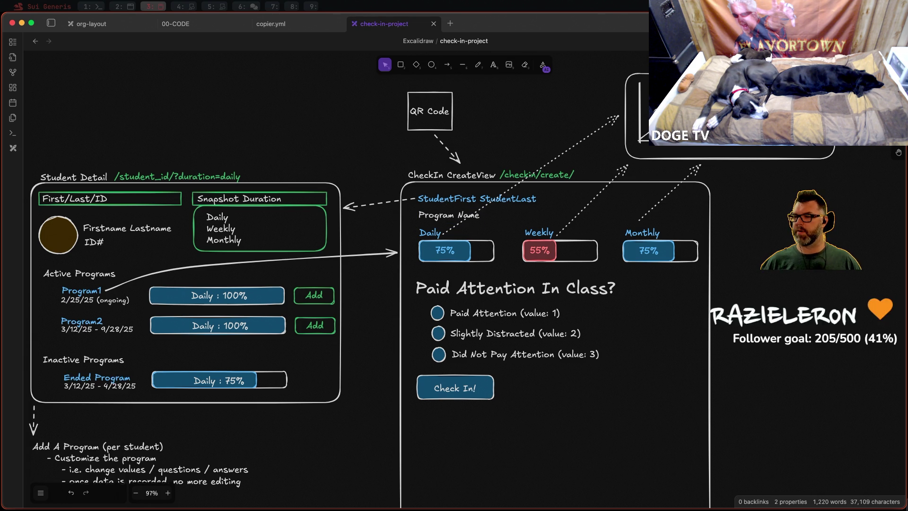
pyautogui.scroll(-3, 826, 295)
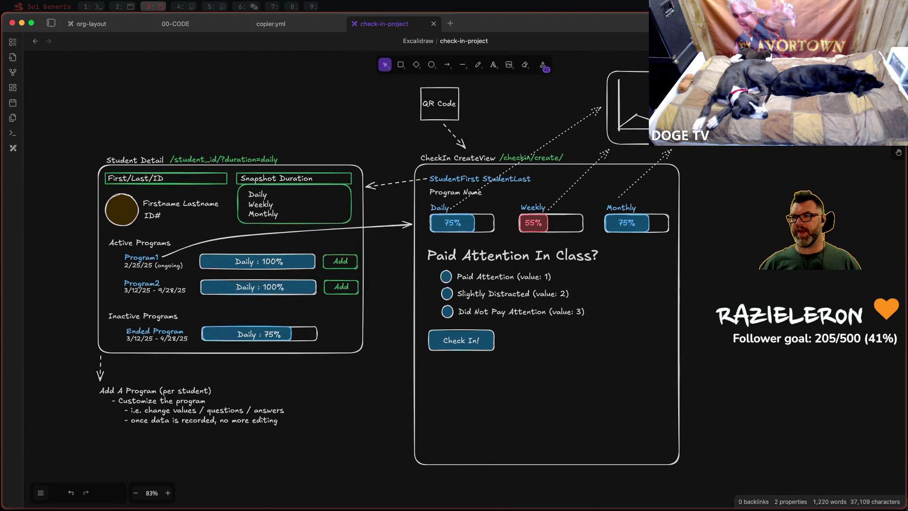
pyautogui.scroll(-2, 506, 190)
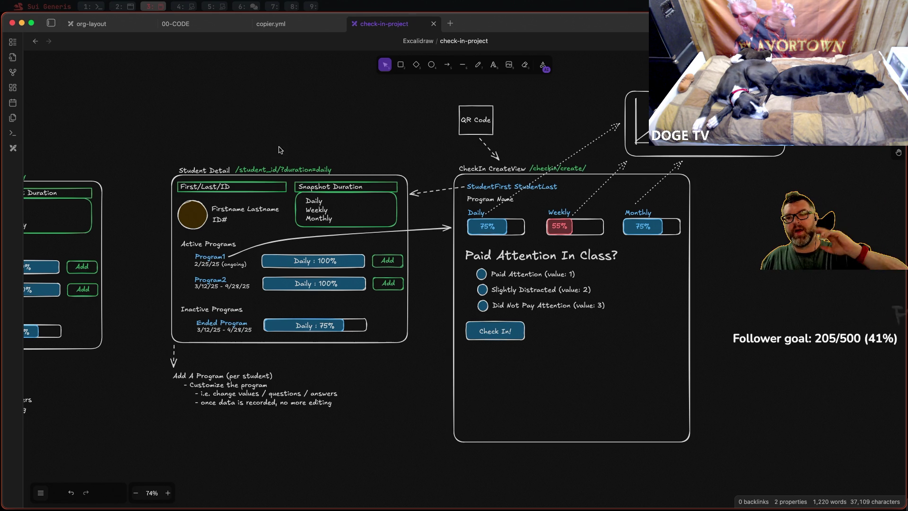
# Step: Delete the QR Code box and its arrow above the old Student Detail wireframe
pyautogui.moveTo(330, 147); pyautogui.dragTo(435, 156)
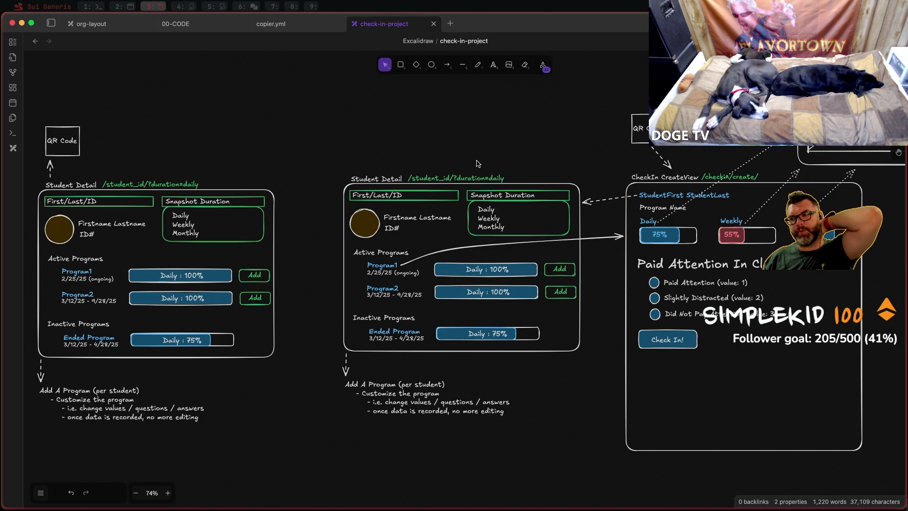
pyautogui.moveTo(39, 104); pyautogui.dragTo(118, 170)
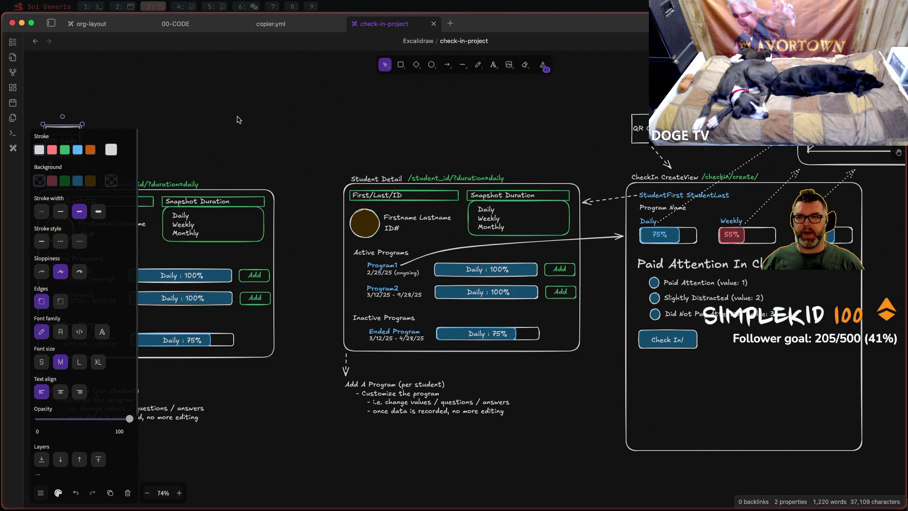
pyautogui.hscroll(-5, 242, 122)
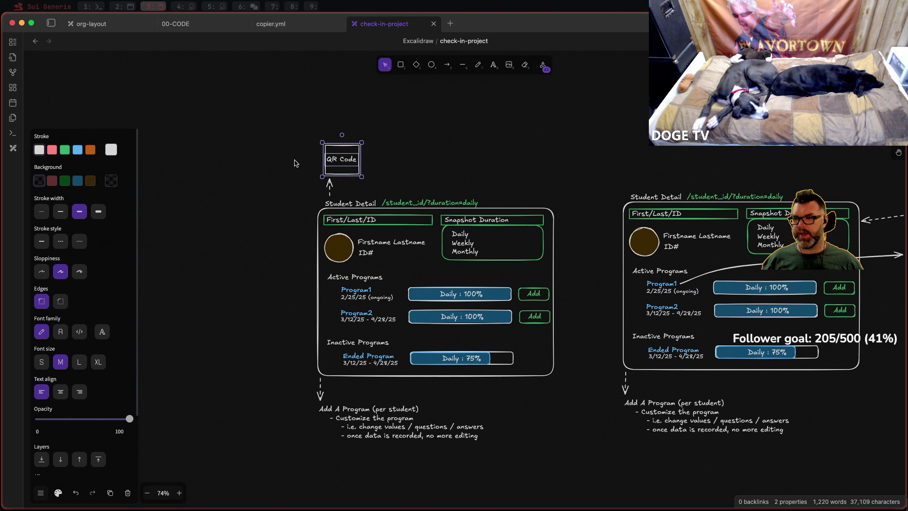
pyautogui.click(302, 149)
pyautogui.scroll(-2, 289, 121)
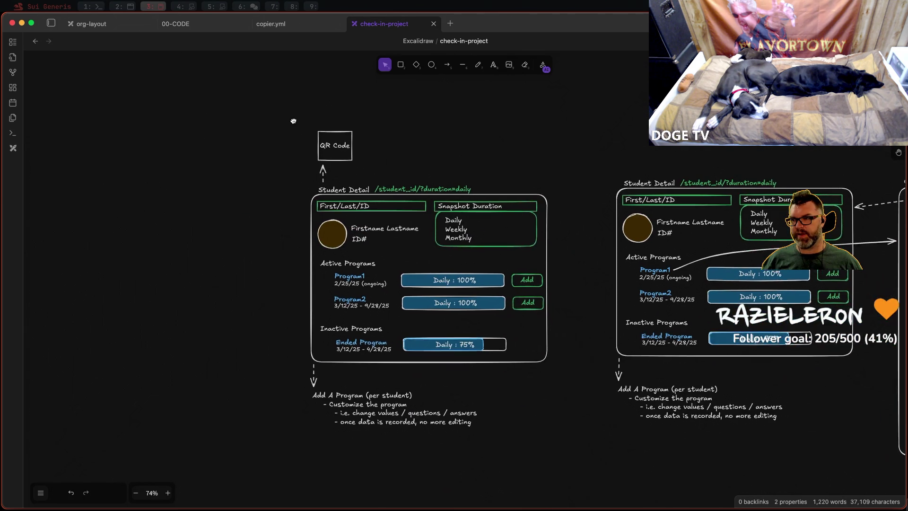
pyautogui.moveTo(276, 103); pyautogui.dragTo(403, 196)
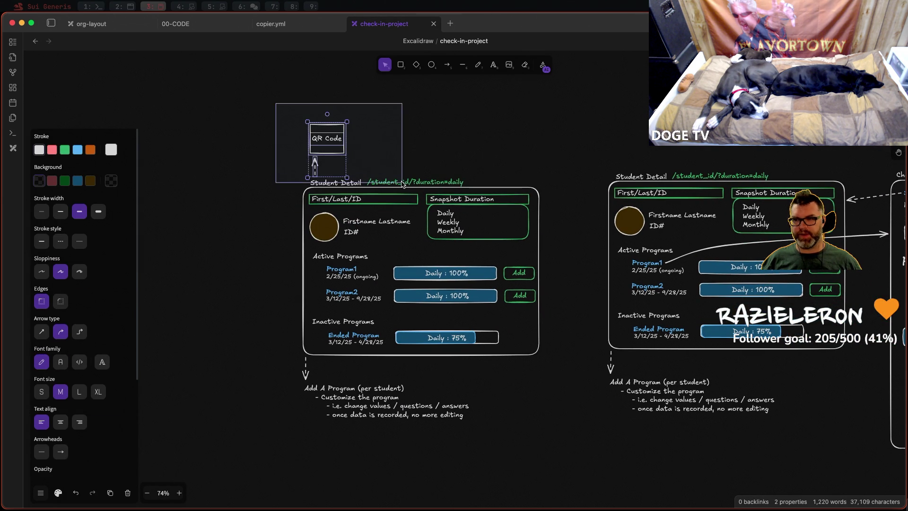
pyautogui.press('Delete')
pyautogui.moveTo(527, 175); pyautogui.dragTo(298, 137)
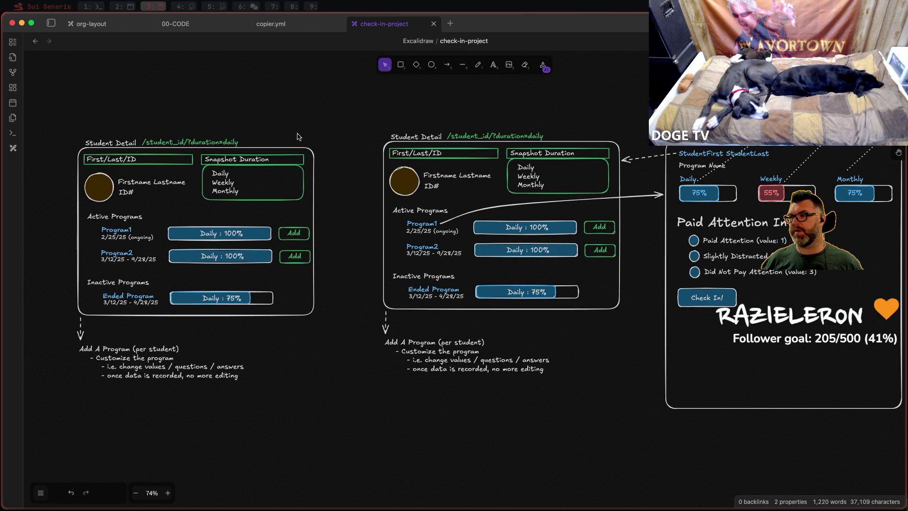
pyautogui.hscroll(5, 625, 141)
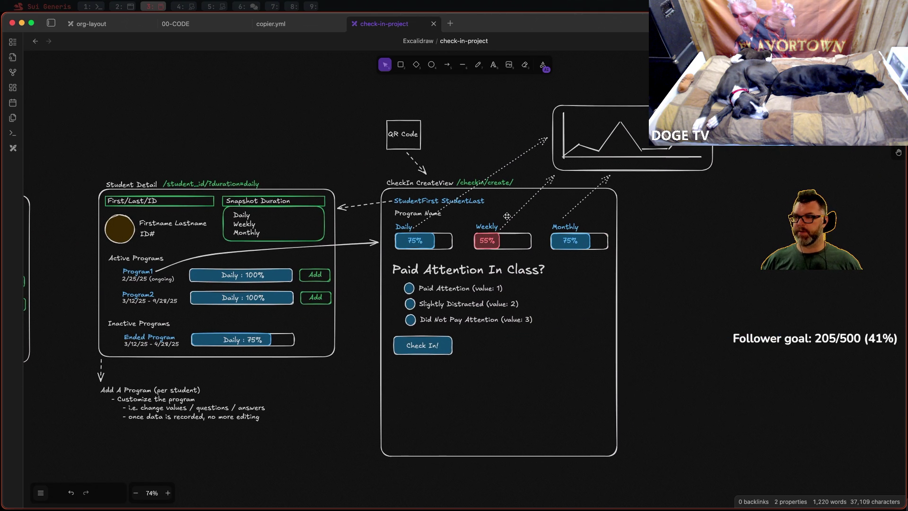
# Step: Move the whole line-chart group to the right of the CheckIn CreateView panel
pyautogui.click(660, 171)
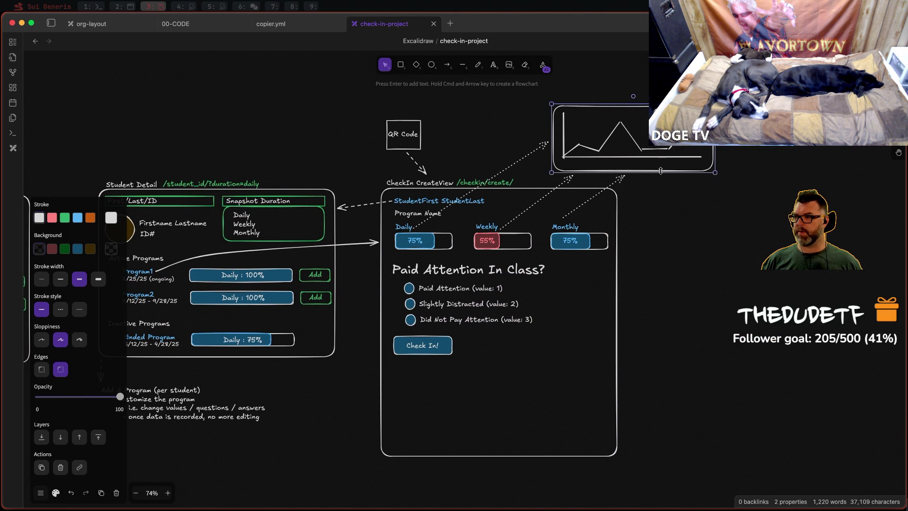
pyautogui.moveTo(662, 156); pyautogui.dragTo(756, 207)
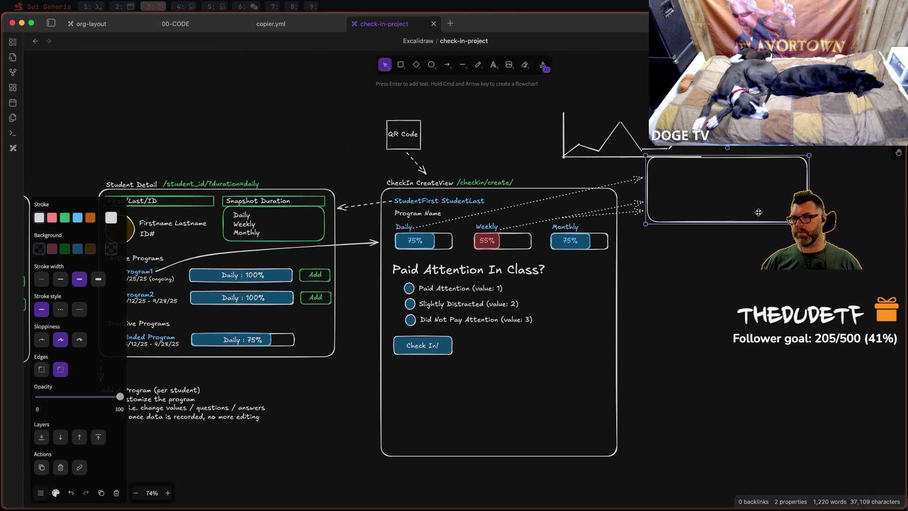
pyautogui.press('super+z')
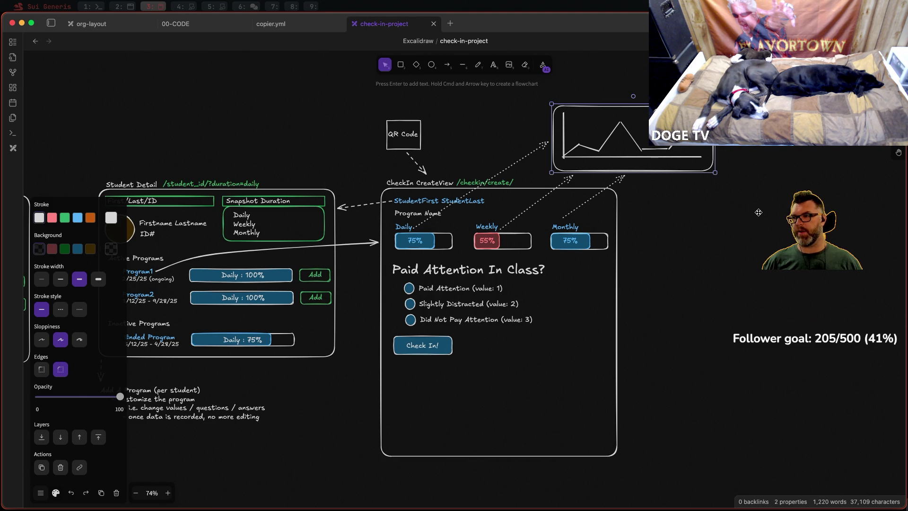
pyautogui.moveTo(761, 182); pyautogui.dragTo(511, 101)
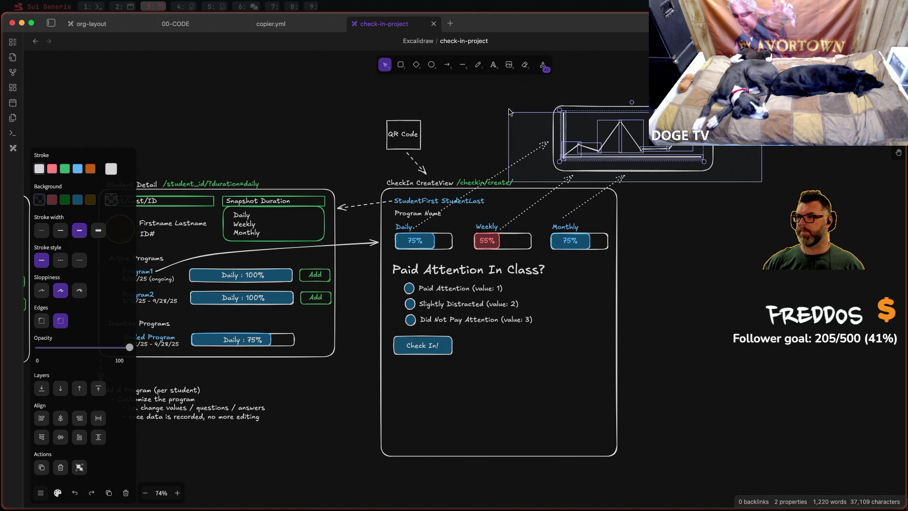
pyautogui.rightClick(645, 125)
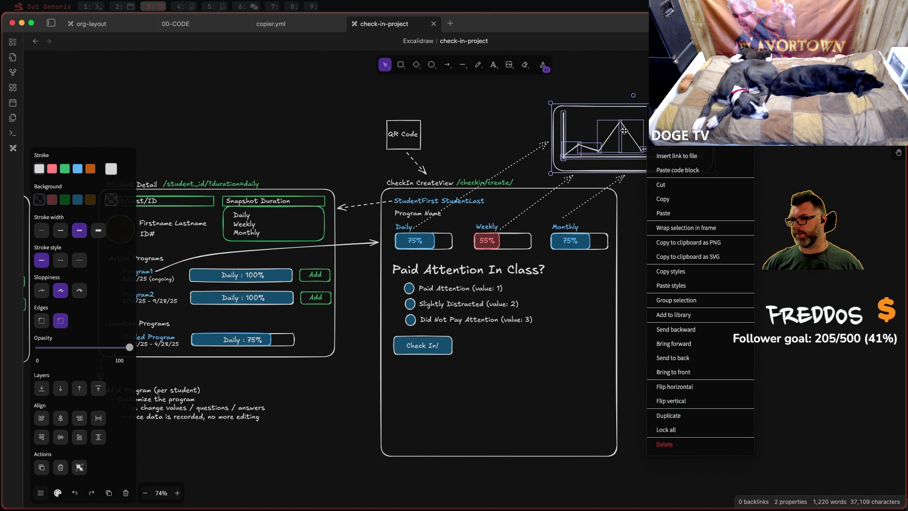
pyautogui.press('Escape')
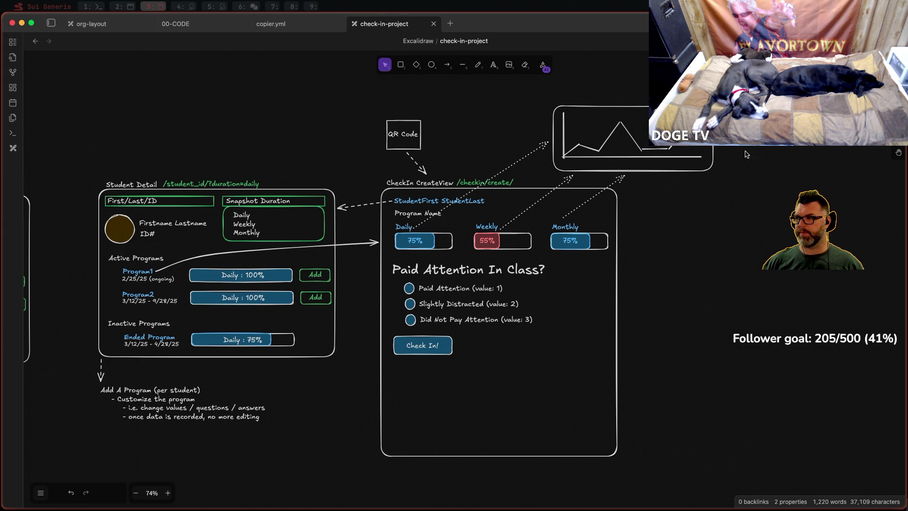
pyautogui.click(645, 171)
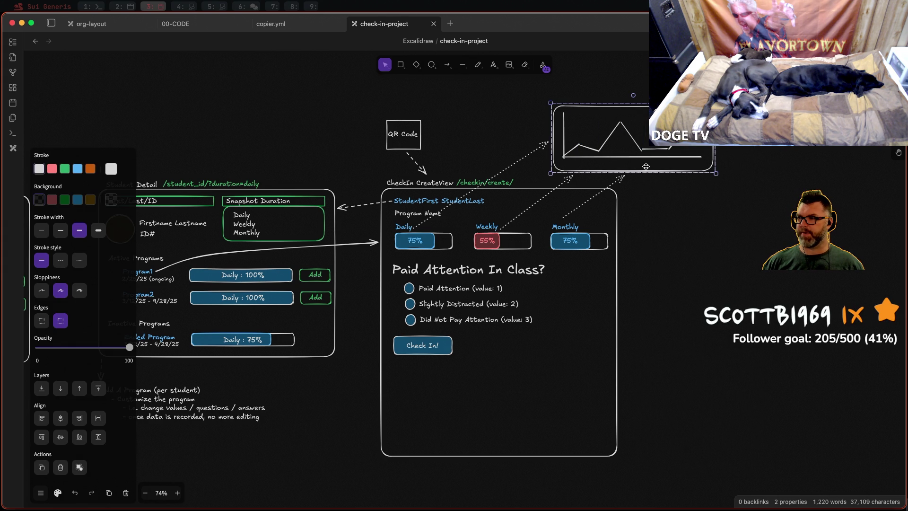
pyautogui.moveTo(645, 166)
pyautogui.mouseDown()
pyautogui.moveTo(701, 161)
pyautogui.moveTo(708, 192)
pyautogui.mouseUp()
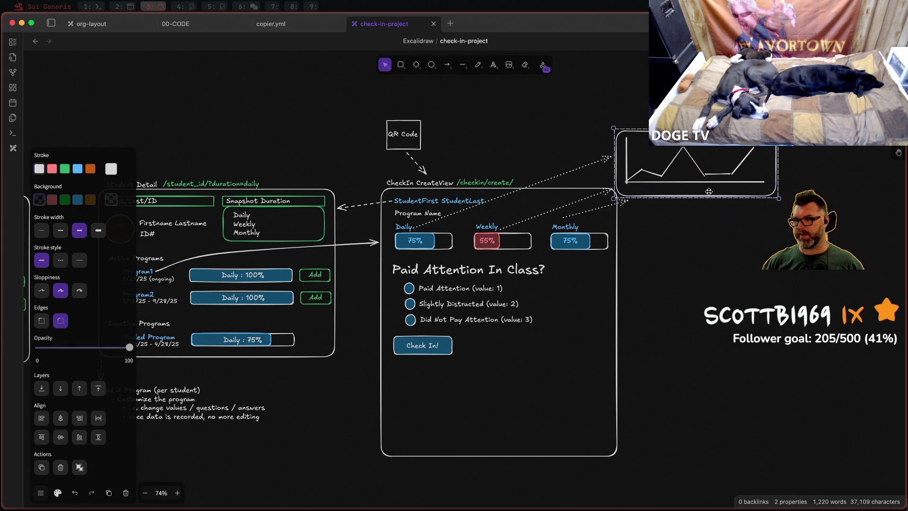
pyautogui.moveTo(708, 191)
pyautogui.mouseDown()
pyautogui.moveTo(733, 180)
pyautogui.moveTo(732, 219)
pyautogui.moveTo(723, 214)
pyautogui.mouseUp()
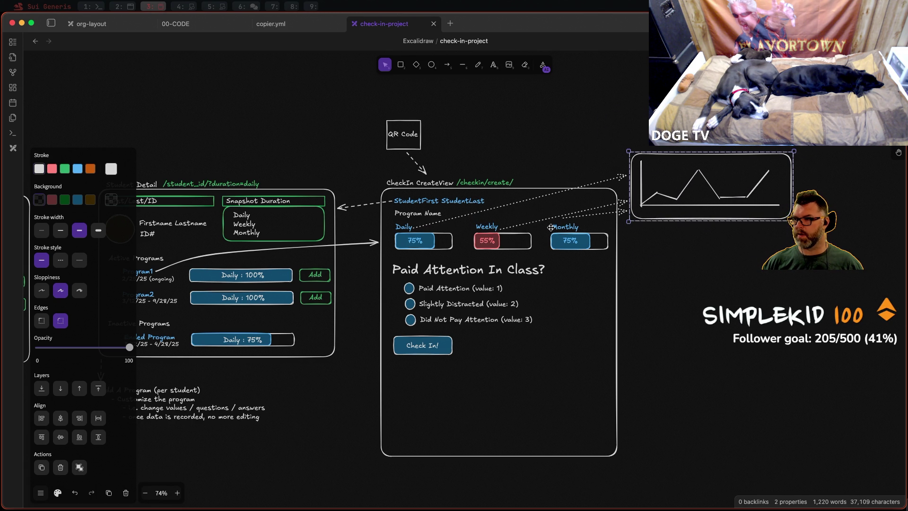
# Step: Reattach the Daily, Weekly and Monthly dotted arrows between their labels and the chart box
pyautogui.click(608, 203)
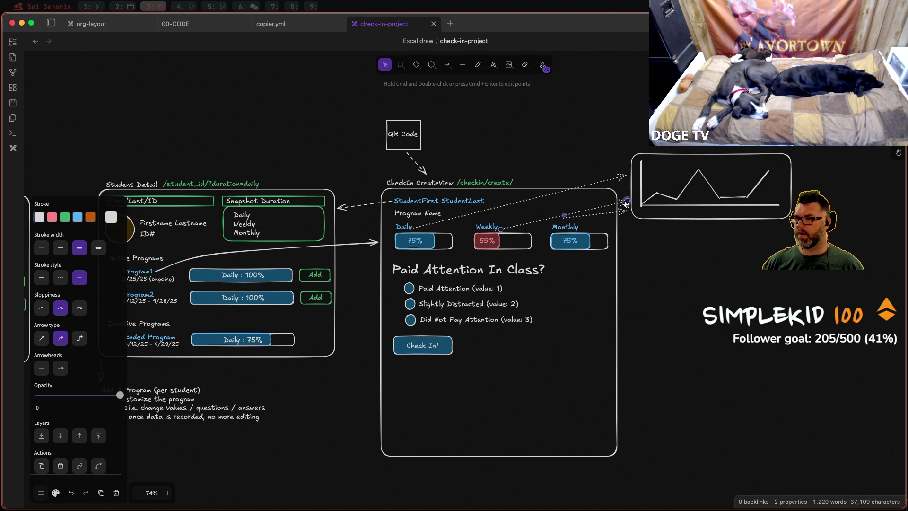
pyautogui.moveTo(626, 203); pyautogui.dragTo(625, 191)
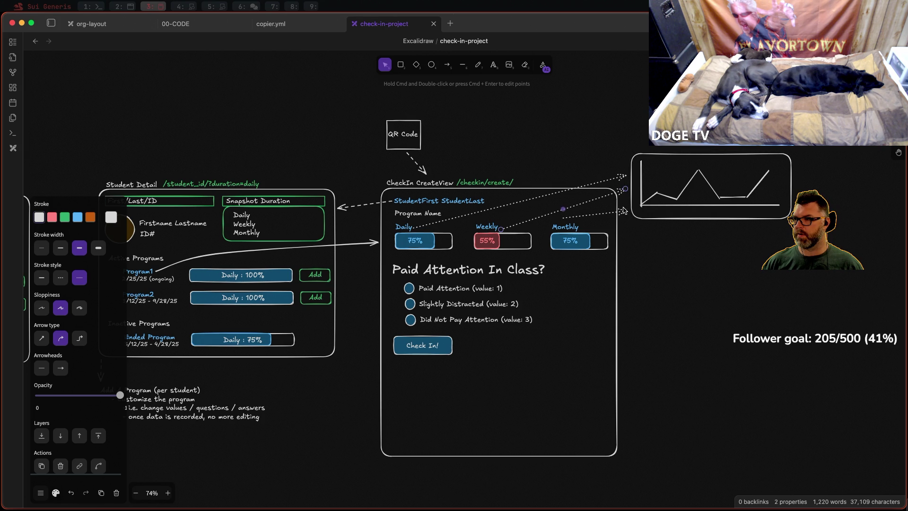
pyautogui.click(624, 213)
pyautogui.moveTo(624, 212); pyautogui.dragTo(623, 206)
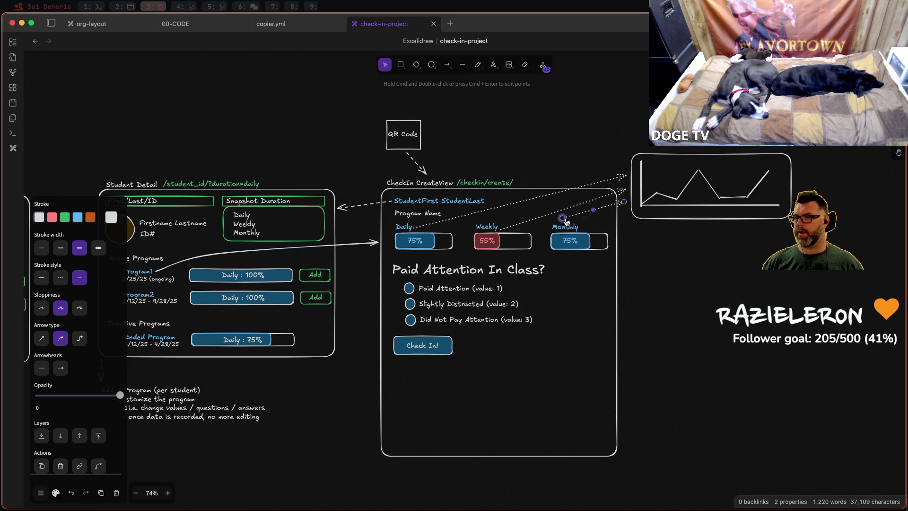
pyautogui.moveTo(565, 221); pyautogui.dragTo(583, 227)
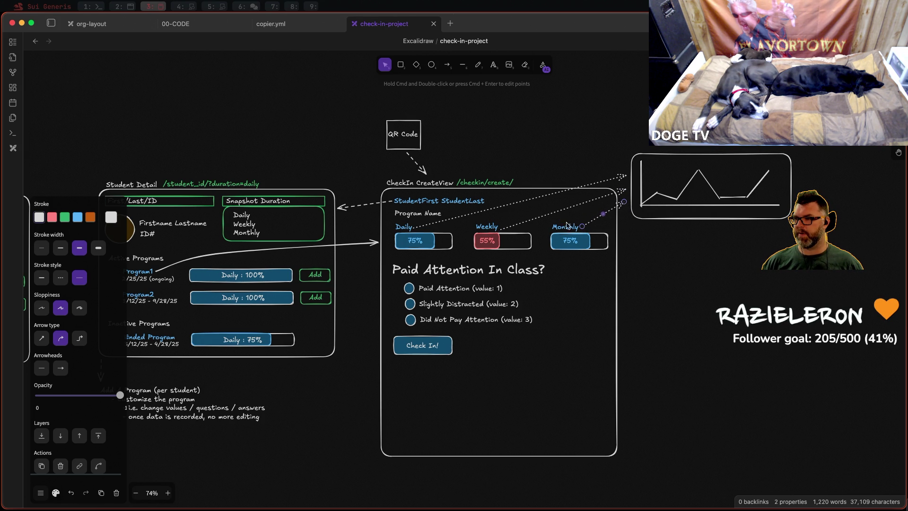
pyautogui.click(500, 232)
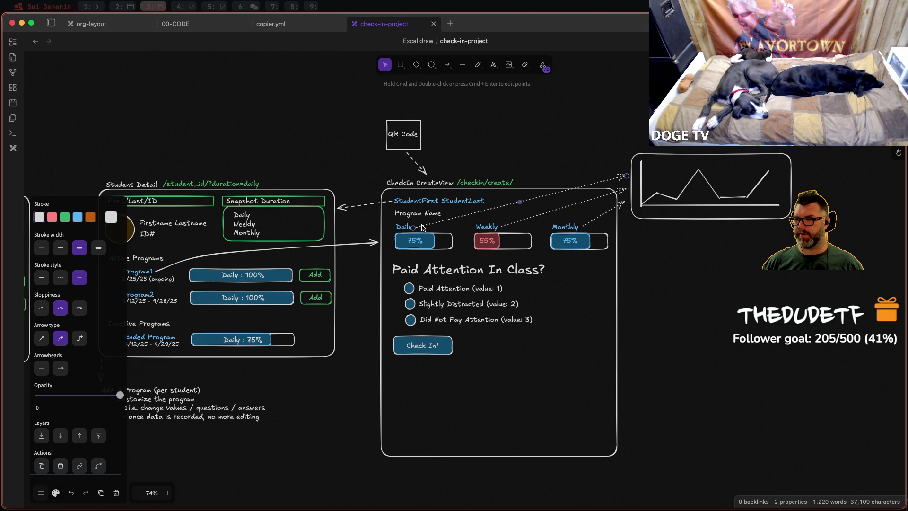
pyautogui.moveTo(415, 231); pyautogui.dragTo(416, 228)
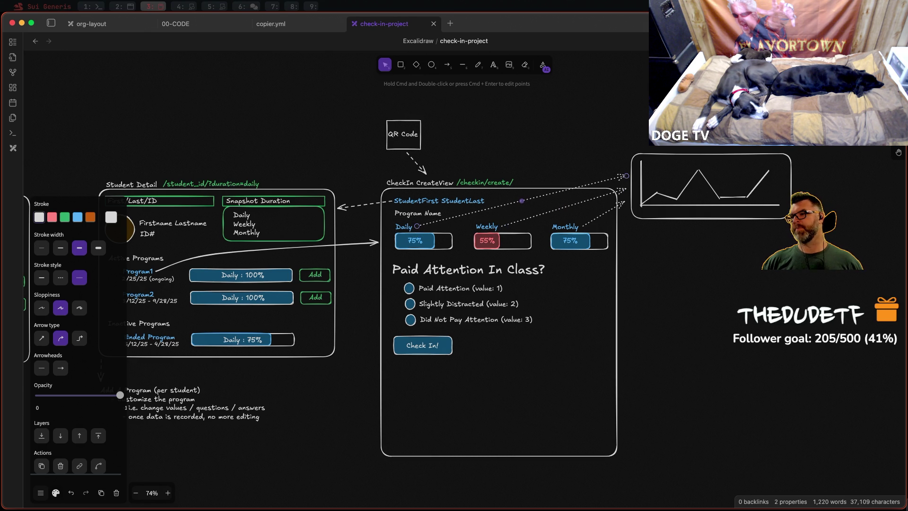
pyautogui.press('Escape')
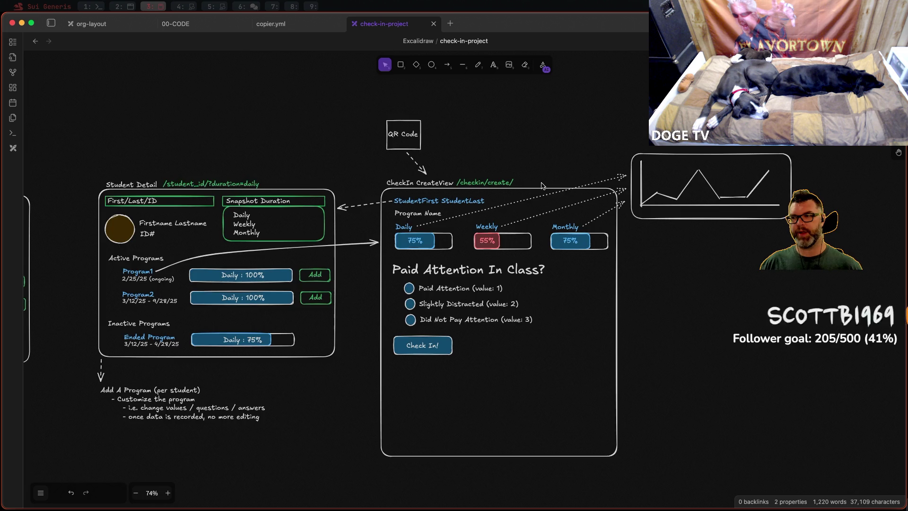
pyautogui.scroll(5, 542, 178)
pyautogui.scroll(-5, 543, 177)
pyautogui.scroll(8, 548, 182)
pyautogui.scroll(-5, 547, 182)
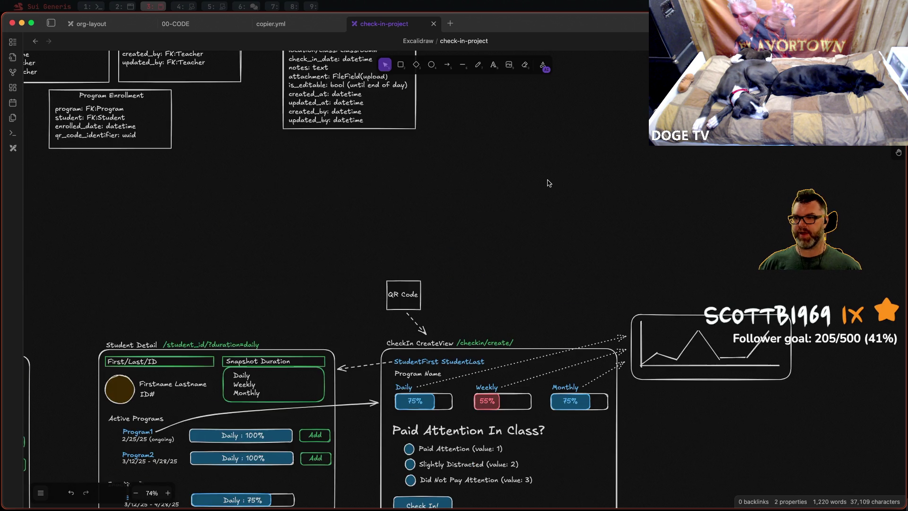
pyautogui.scroll(-1, 548, 182)
pyautogui.scroll(-3, 550, 175)
# Step: Add a 'CheckInForm' label and place it beside the dotted arrows leading to the chart
pyautogui.press('r')
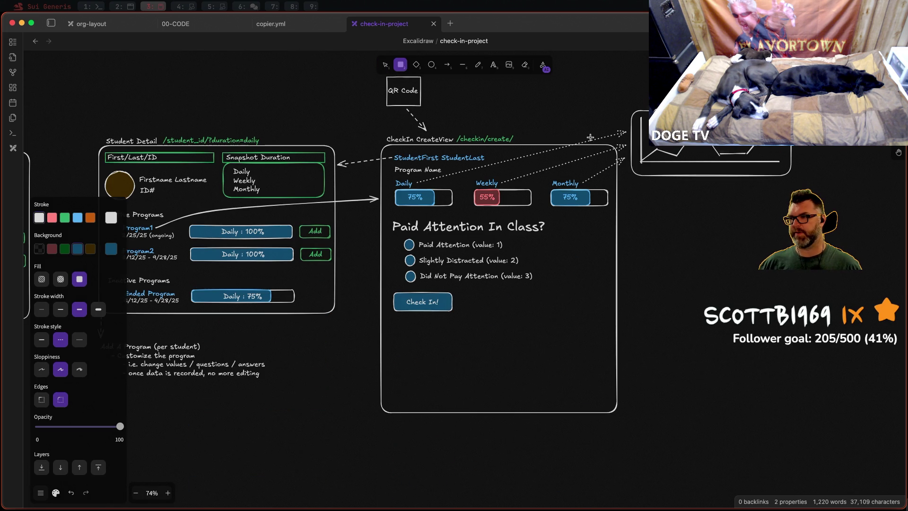
pyautogui.scroll(1, 590, 137)
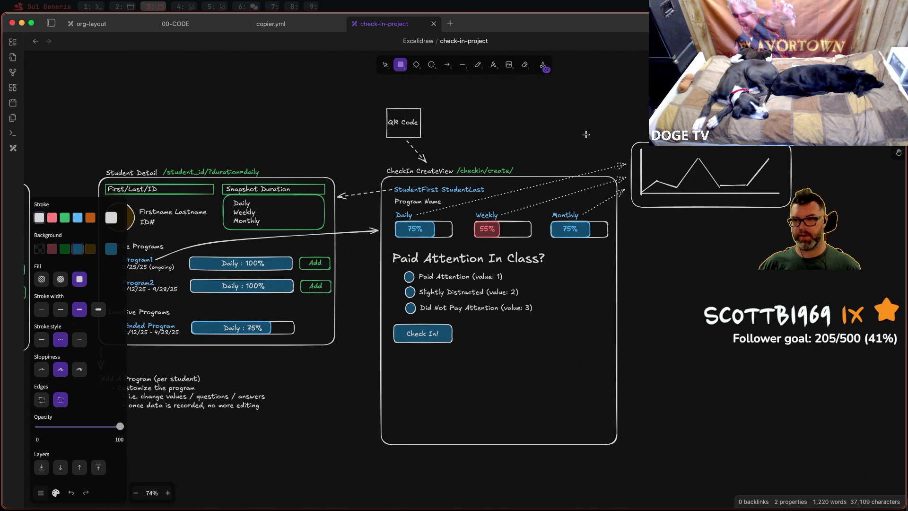
pyautogui.press('v')
pyautogui.scroll(3, 592, 163)
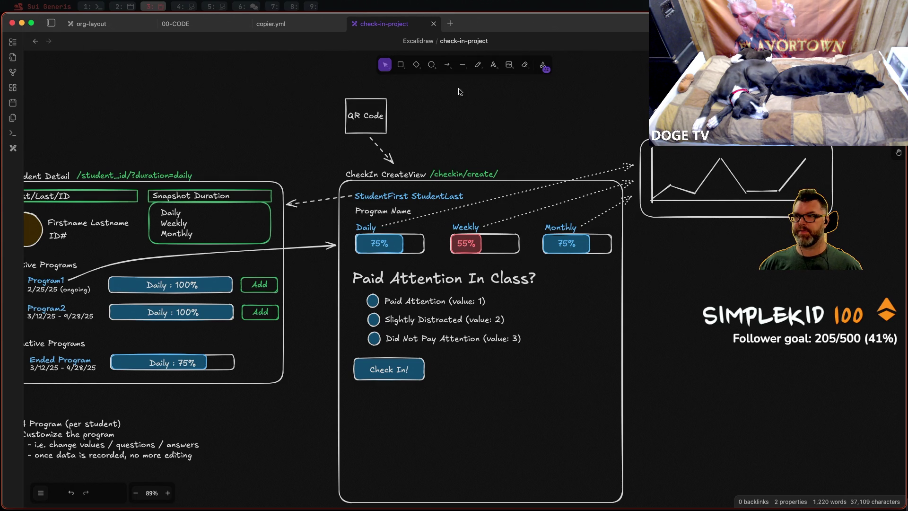
pyautogui.click(495, 66)
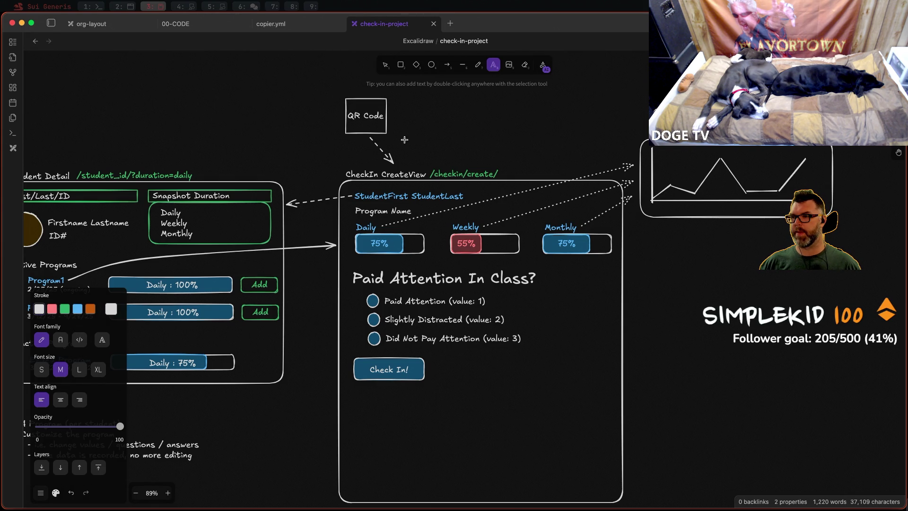
pyautogui.click(421, 159)
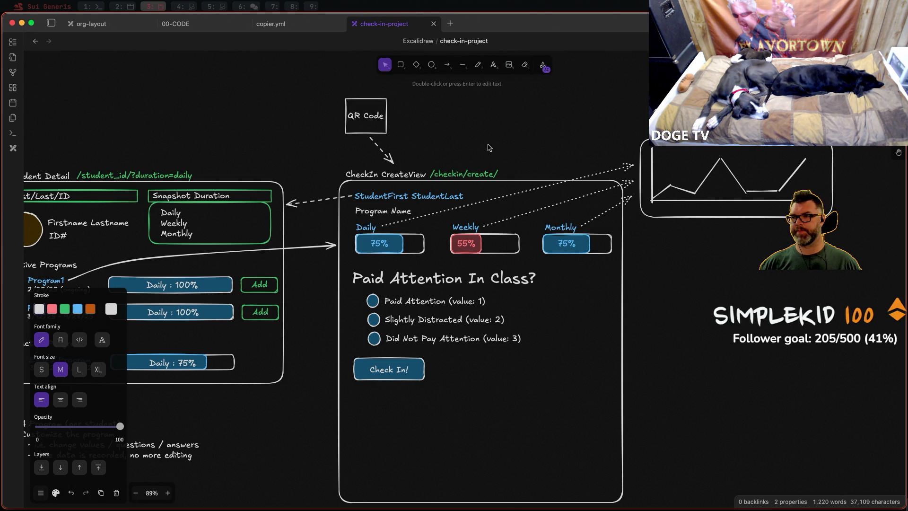
pyautogui.write('CheckInForm')
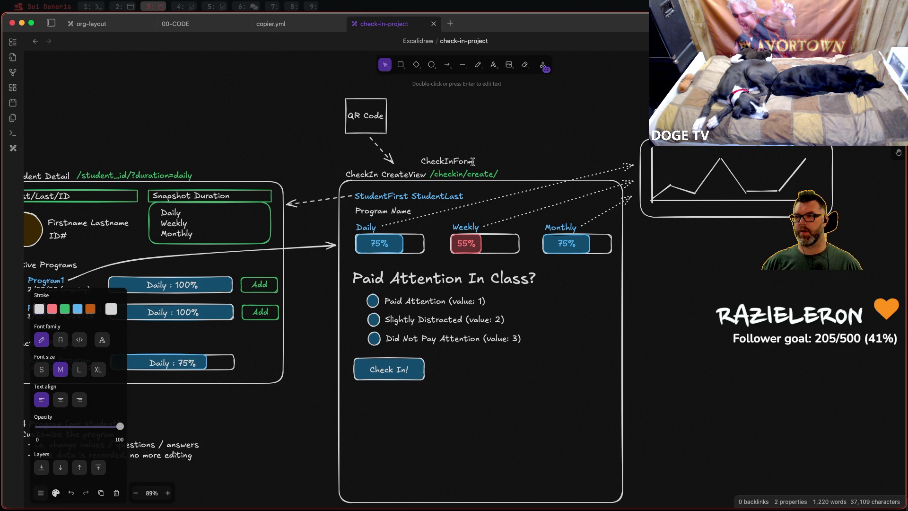
pyautogui.click(436, 138)
pyautogui.moveTo(448, 155); pyautogui.dragTo(537, 173)
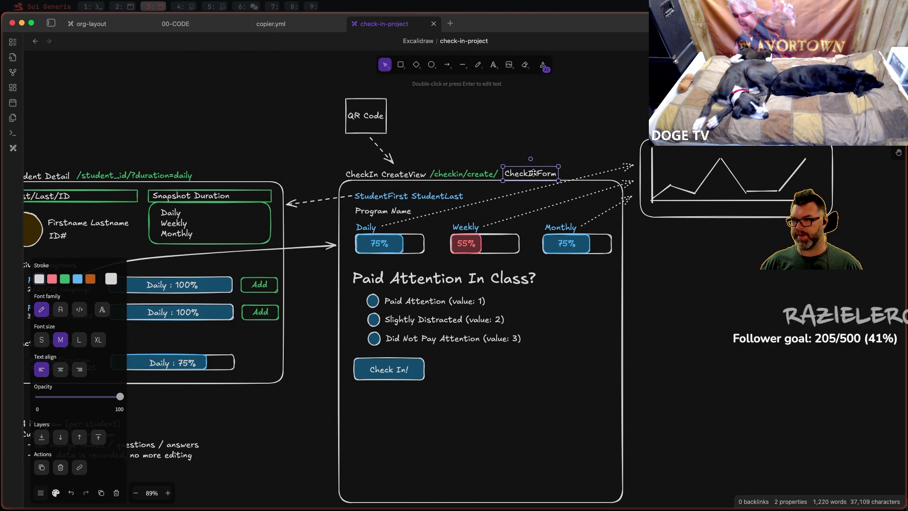
pyautogui.moveTo(538, 173); pyautogui.dragTo(603, 175)
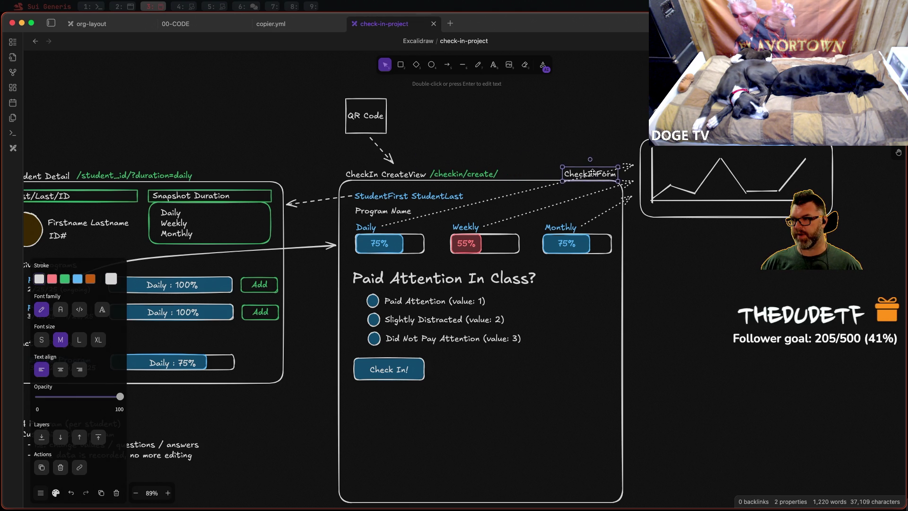
pyautogui.click(580, 140)
pyautogui.scroll(-3, 510, 199)
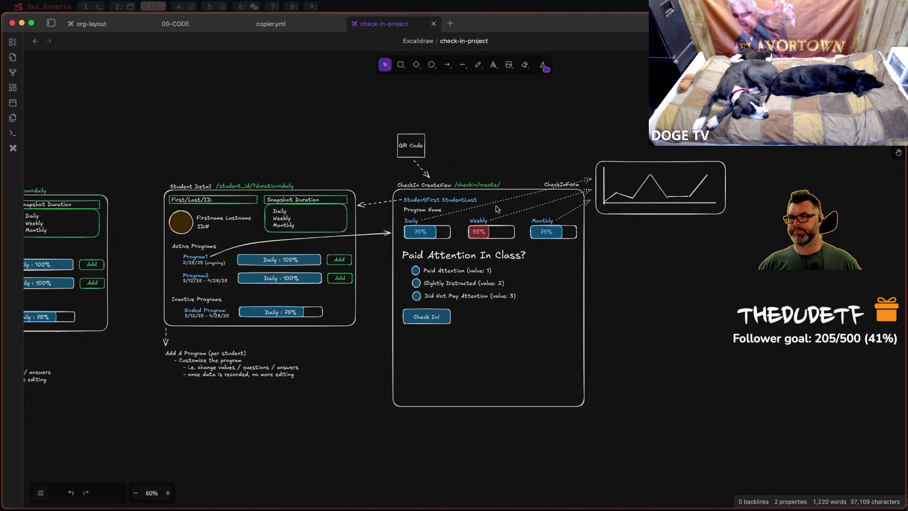
pyautogui.hscroll(-3, 294, 159)
pyautogui.hscroll(-3, 385, 142)
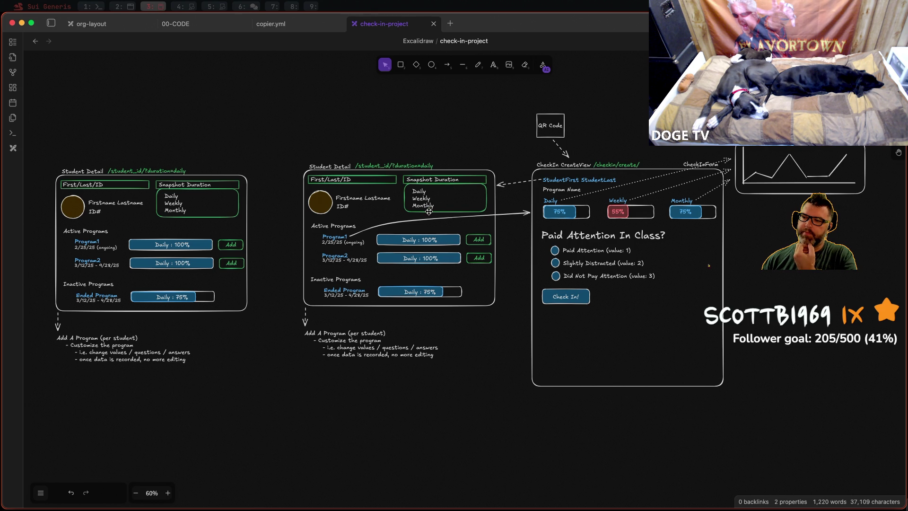
# Step: Delete the Daily/Weekly/Monthly options box and its text from the middle wireframe
pyautogui.click(429, 211)
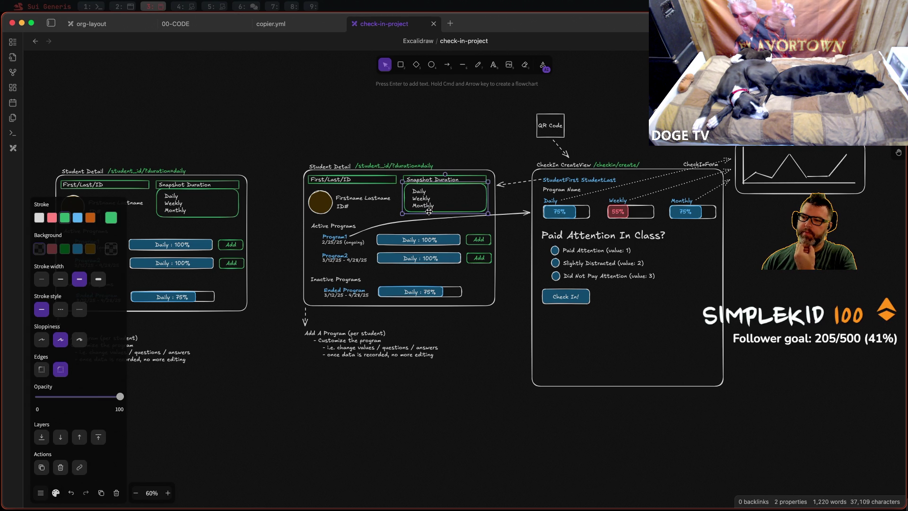
pyautogui.press('Delete')
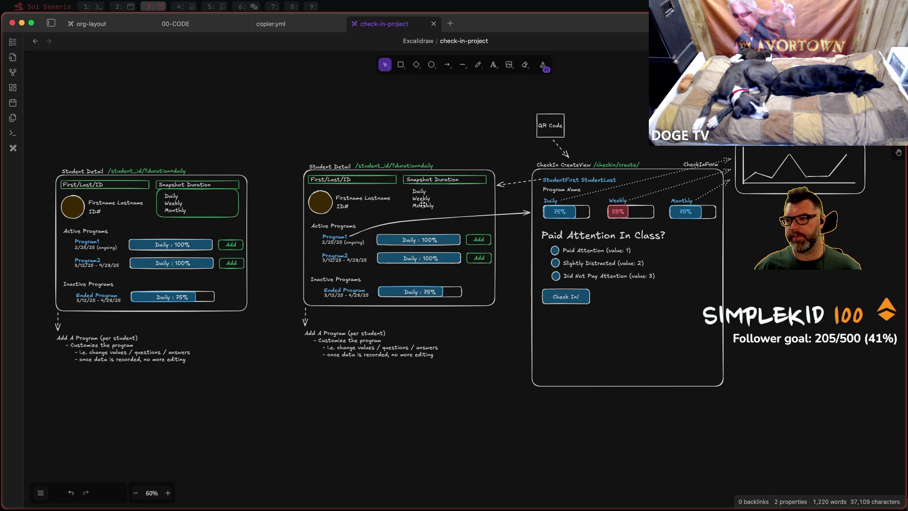
pyautogui.click(425, 194)
pyautogui.press('Delete')
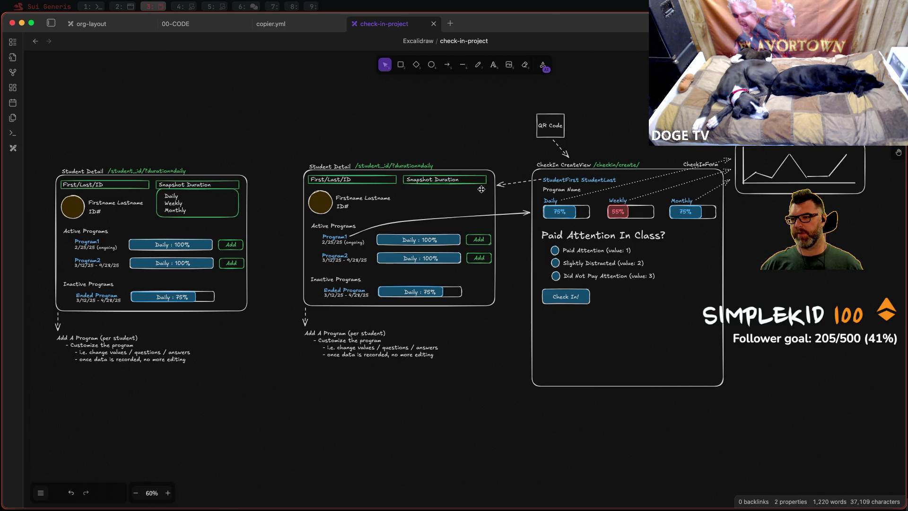
pyautogui.scroll(3, 474, 187)
pyautogui.scroll(-5, 474, 203)
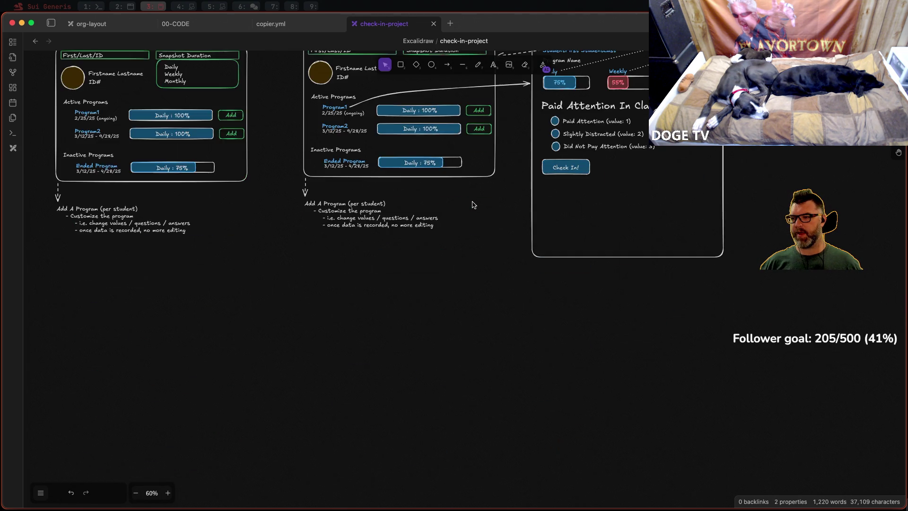
pyautogui.scroll(2, 490, 164)
pyautogui.scroll(3, 497, 135)
pyautogui.hscroll(2, 490, 146)
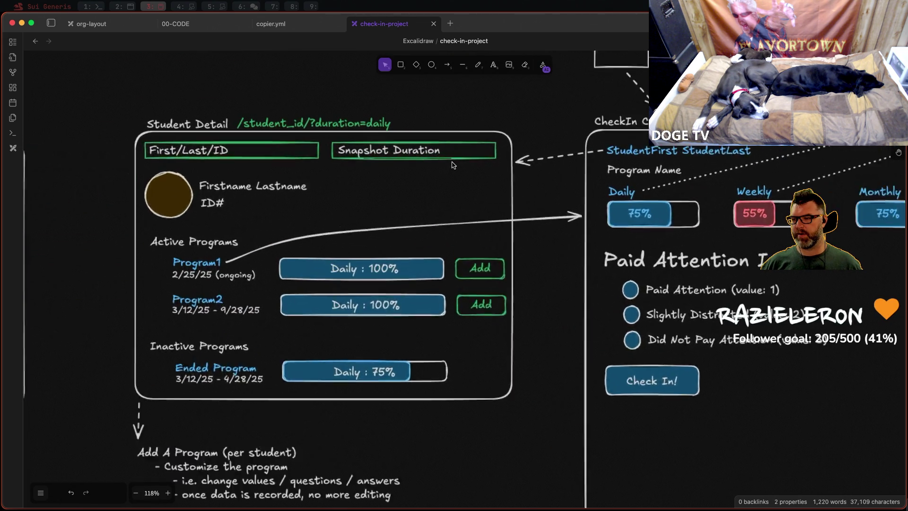
pyautogui.scroll(4, 468, 150)
pyautogui.scroll(-1, 450, 151)
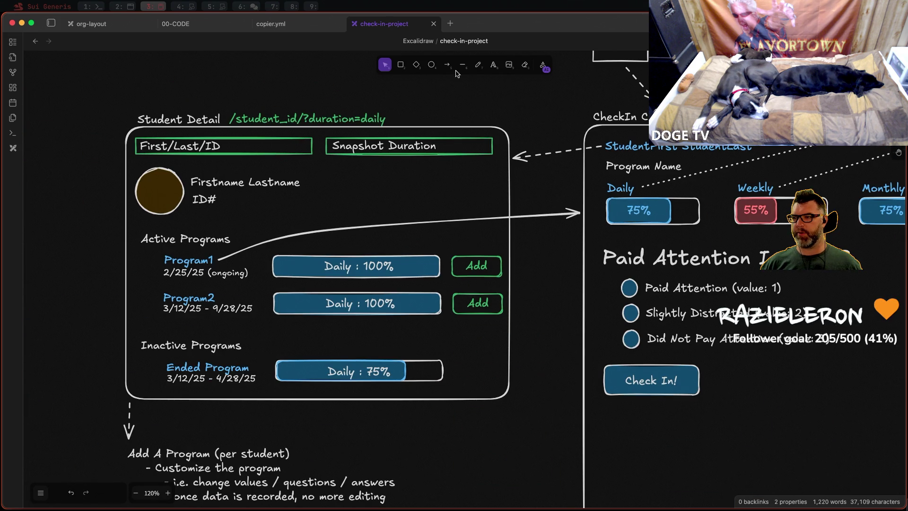
pyautogui.click(416, 66)
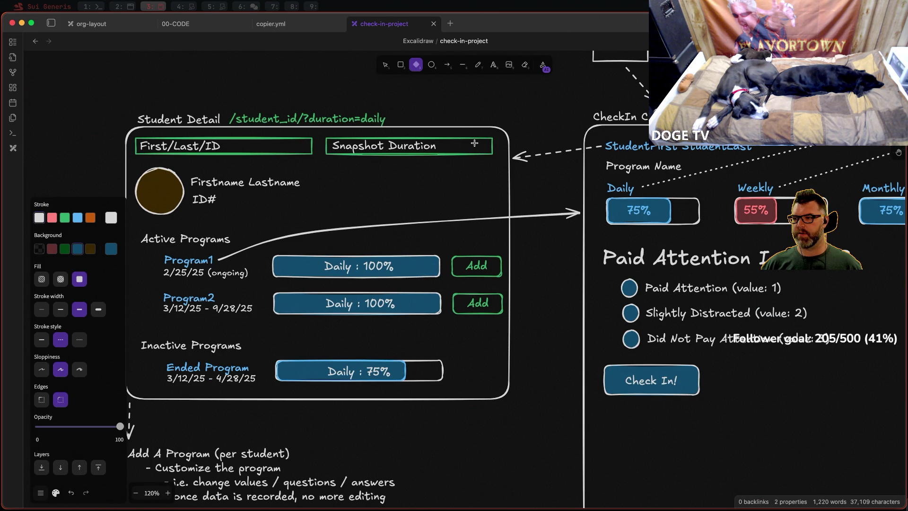
pyautogui.moveTo(474, 142); pyautogui.dragTo(480, 148)
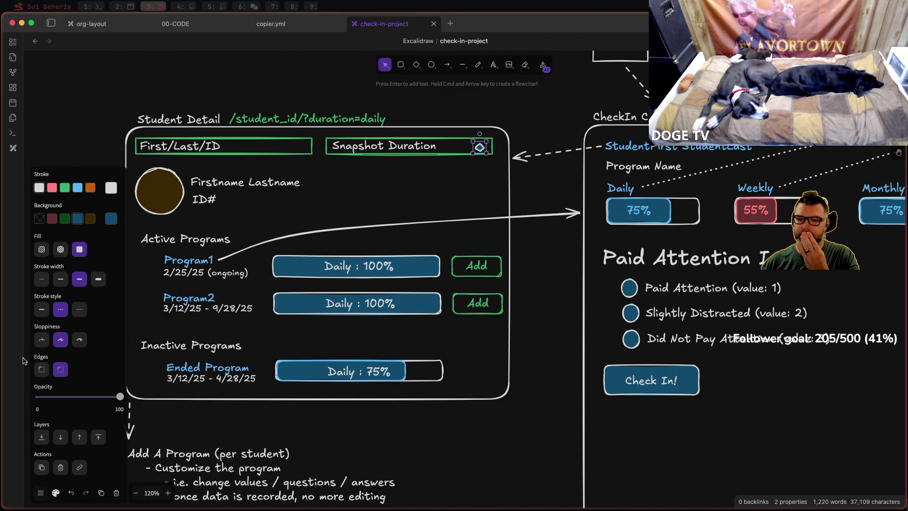
pyautogui.click(40, 369)
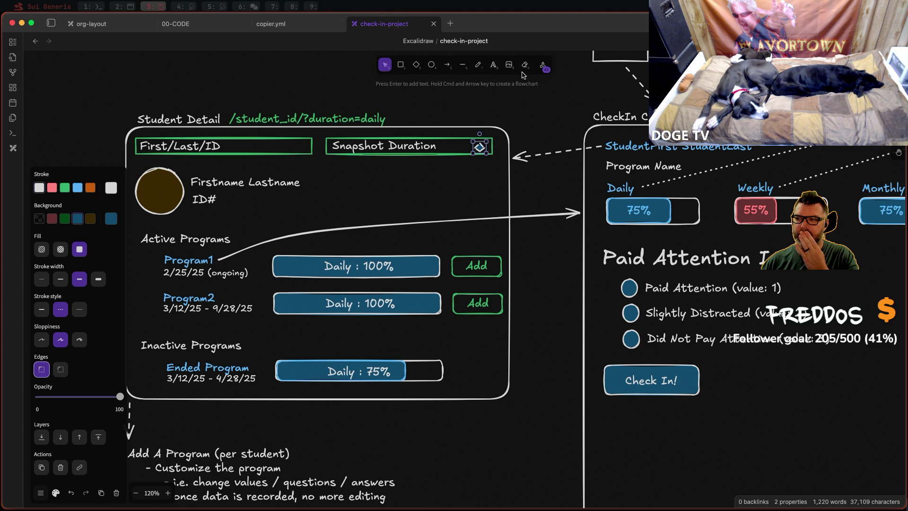
pyautogui.click(541, 66)
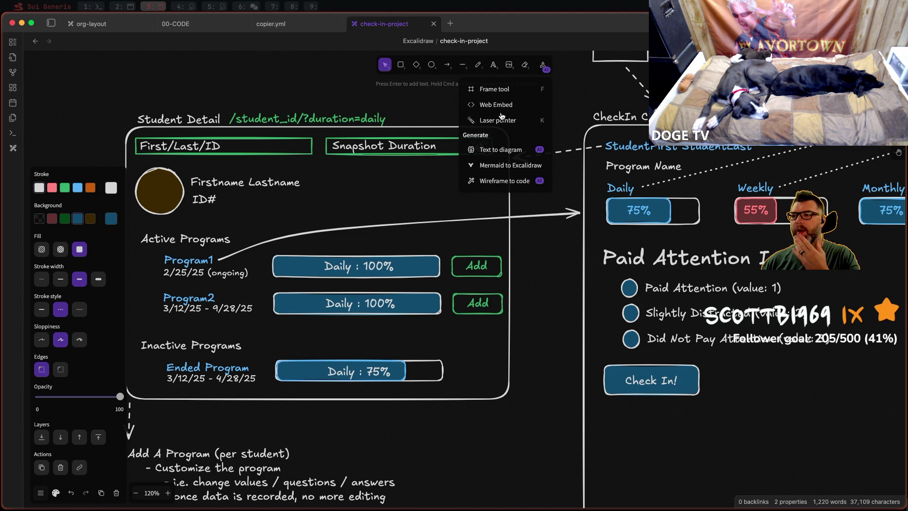
pyautogui.press('Escape')
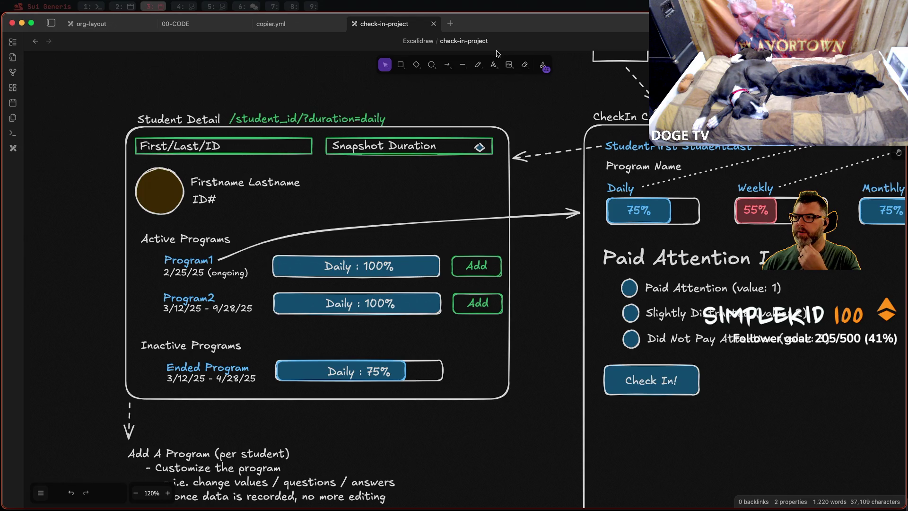
pyautogui.click(464, 65)
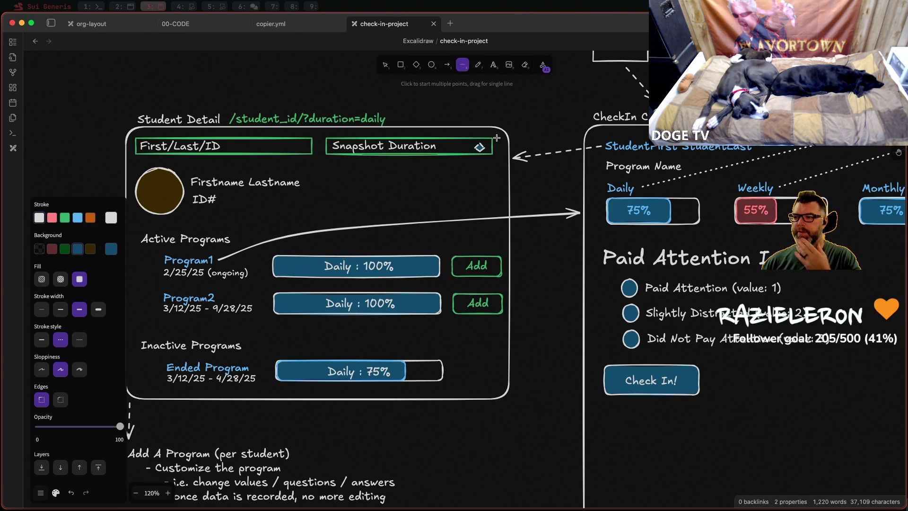
pyautogui.click(385, 66)
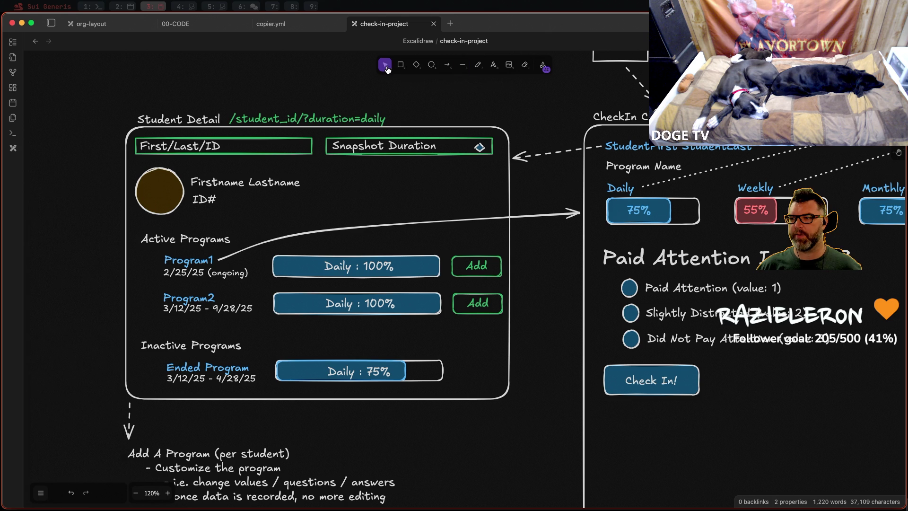
pyautogui.click(477, 147)
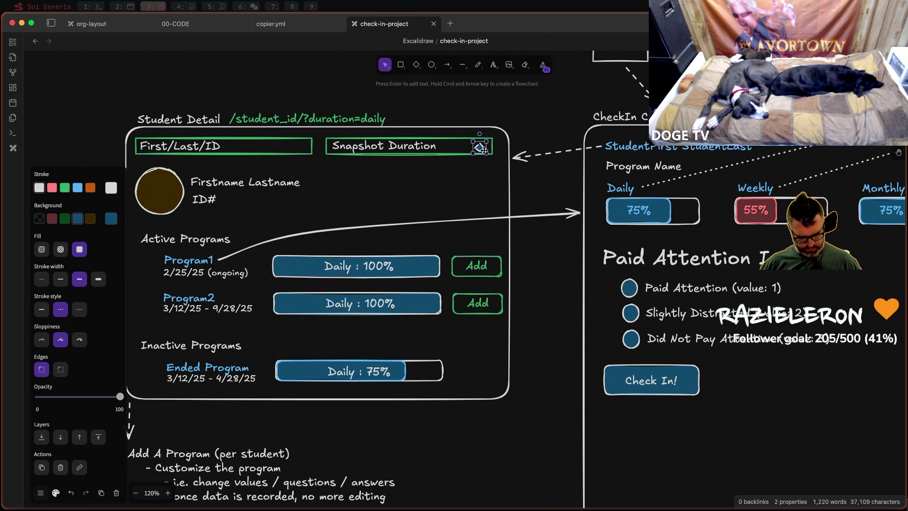
pyautogui.press('Delete')
pyautogui.scroll(-2, 495, 137)
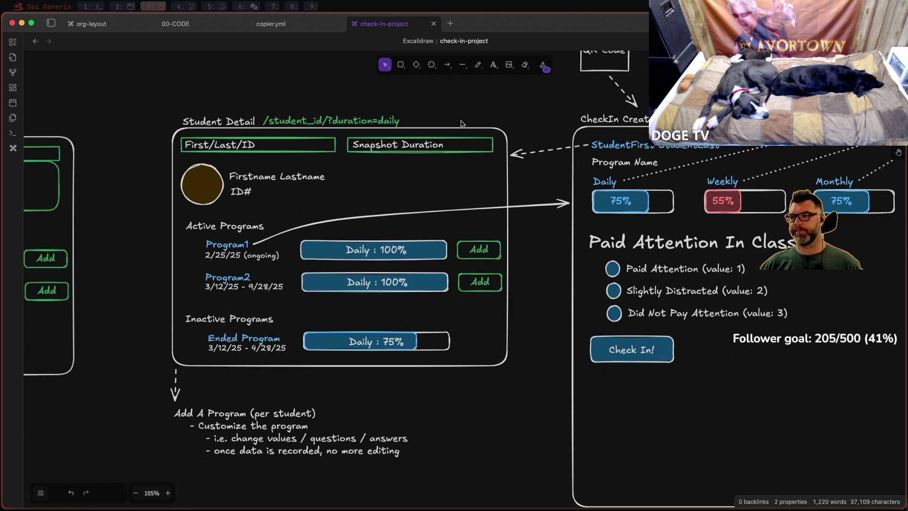
# Step: Draw a small thin solid-line triangle above the Student Detail wireframe
pyautogui.moveTo(460, 124); pyautogui.dragTo(469, 183)
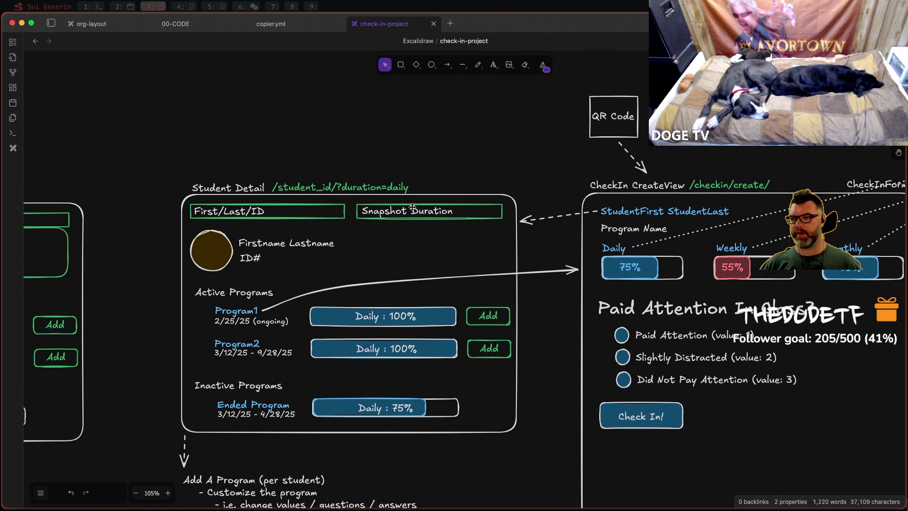
pyautogui.click(400, 65)
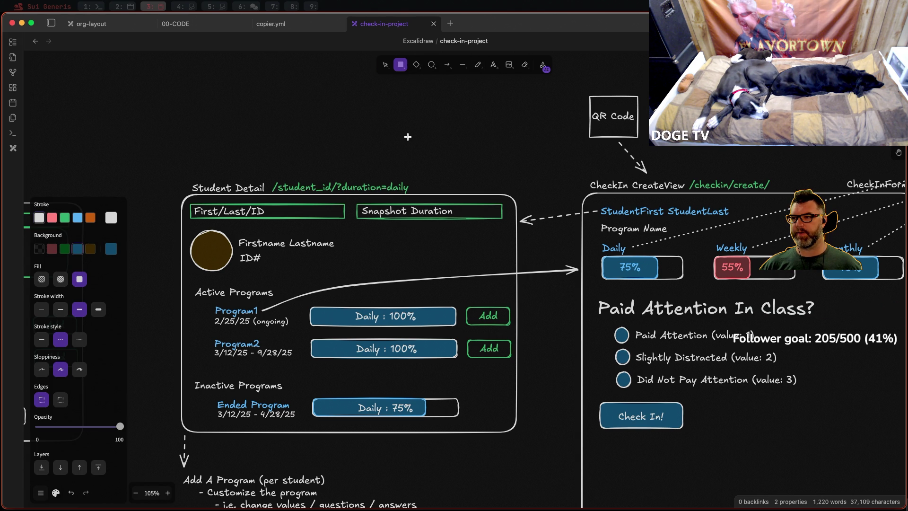
pyautogui.click(385, 66)
pyautogui.click(462, 65)
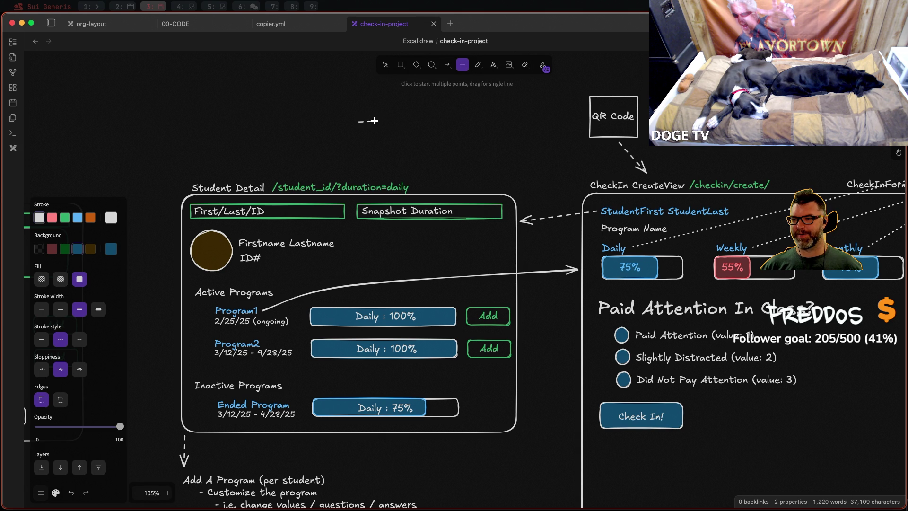
pyautogui.moveTo(373, 121); pyautogui.dragTo(374, 121)
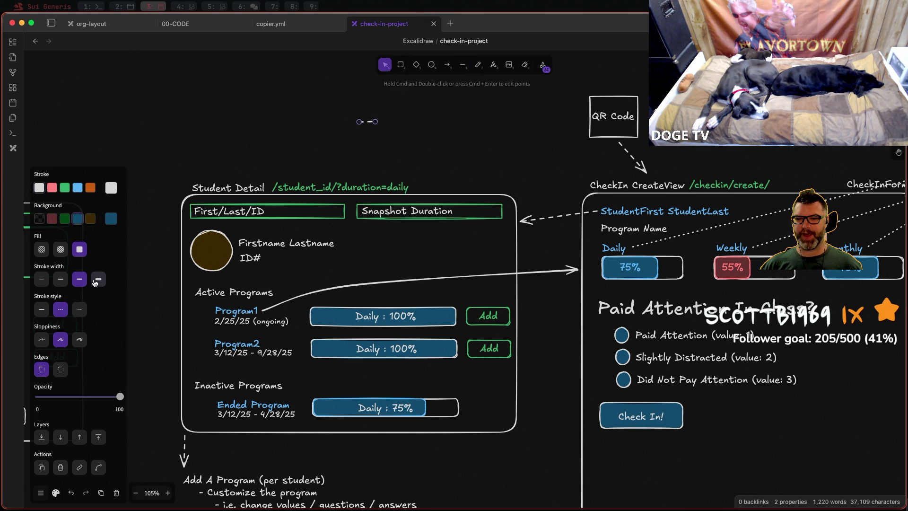
pyautogui.click(40, 279)
pyautogui.click(41, 309)
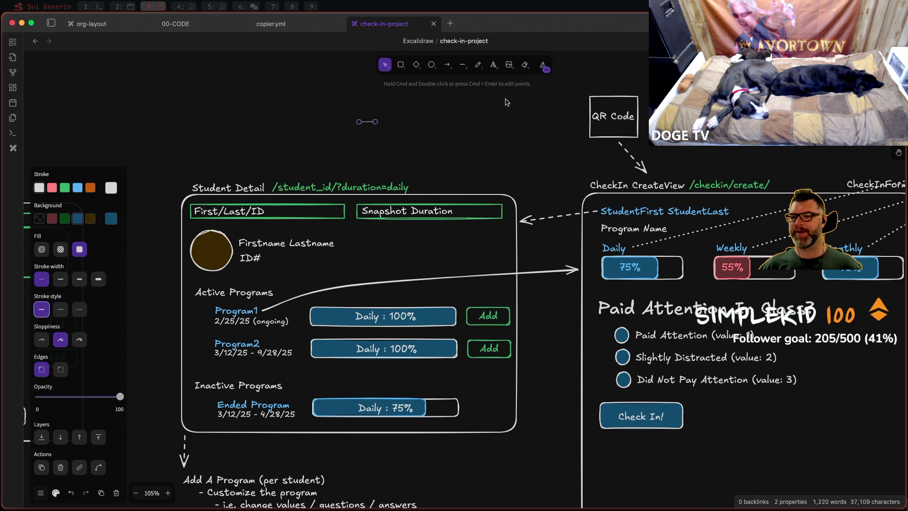
pyautogui.click(463, 65)
pyautogui.scroll(5, 365, 126)
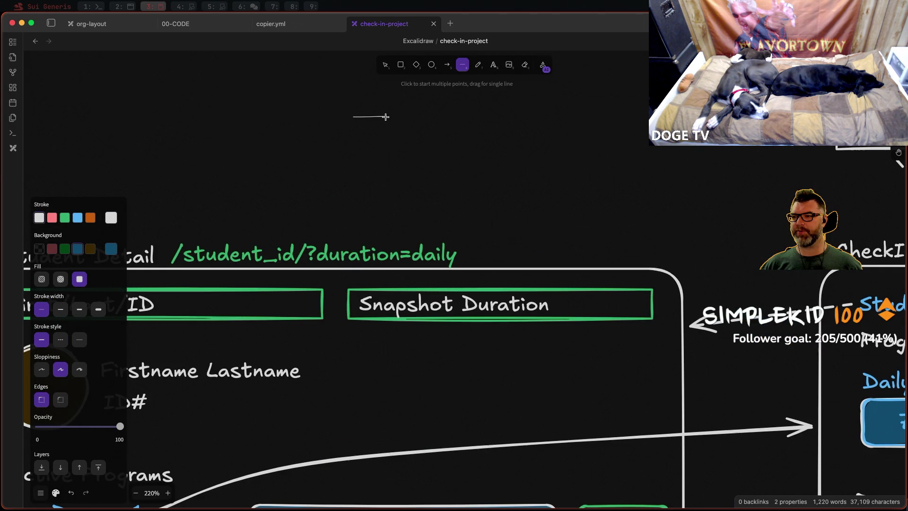
pyautogui.moveTo(384, 116); pyautogui.dragTo(370, 128)
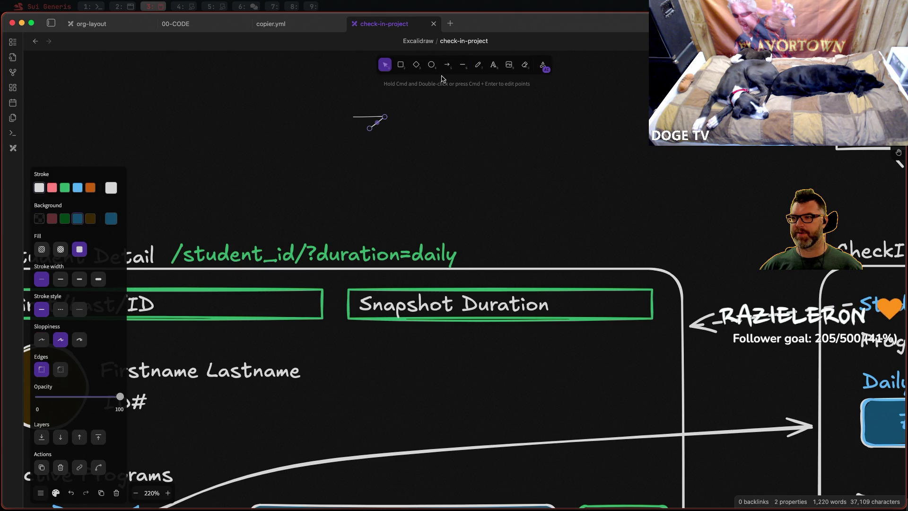
pyautogui.press('l')
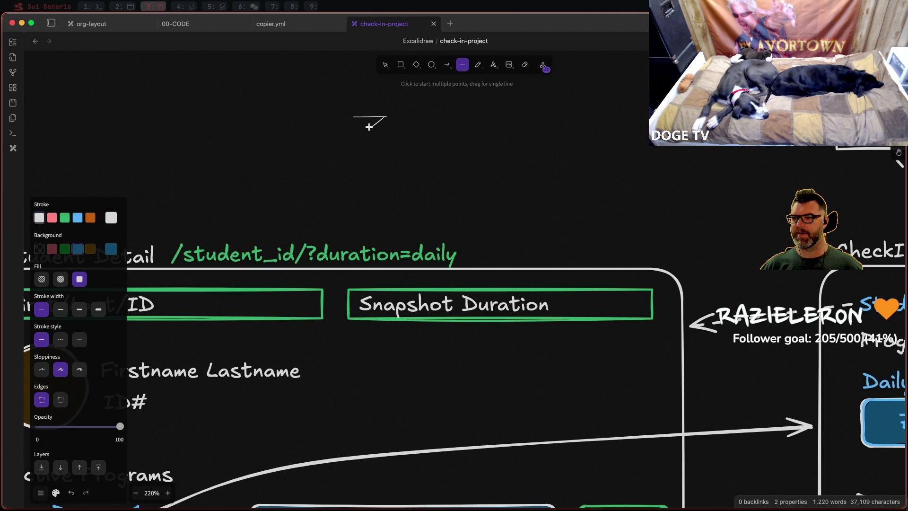
pyautogui.moveTo(368, 127); pyautogui.dragTo(353, 118)
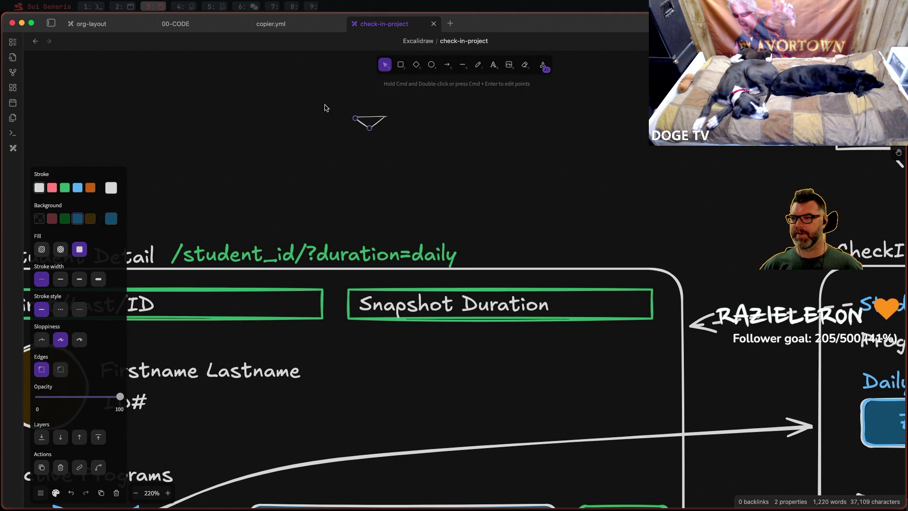
pyautogui.press('Escape')
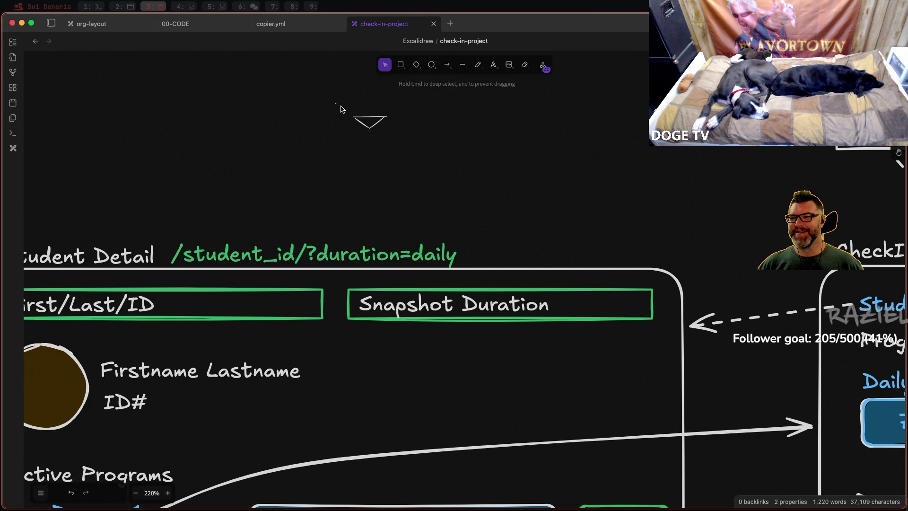
# Step: Group the three triangle lines and shrink the group into a small dropdown arrow
pyautogui.moveTo(345, 111); pyautogui.dragTo(414, 159)
pyautogui.rightClick(381, 126)
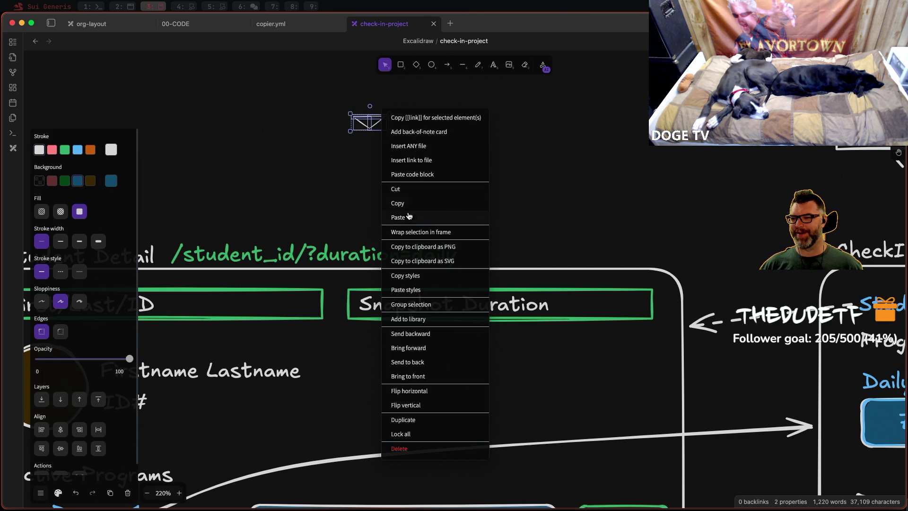
pyautogui.click(416, 306)
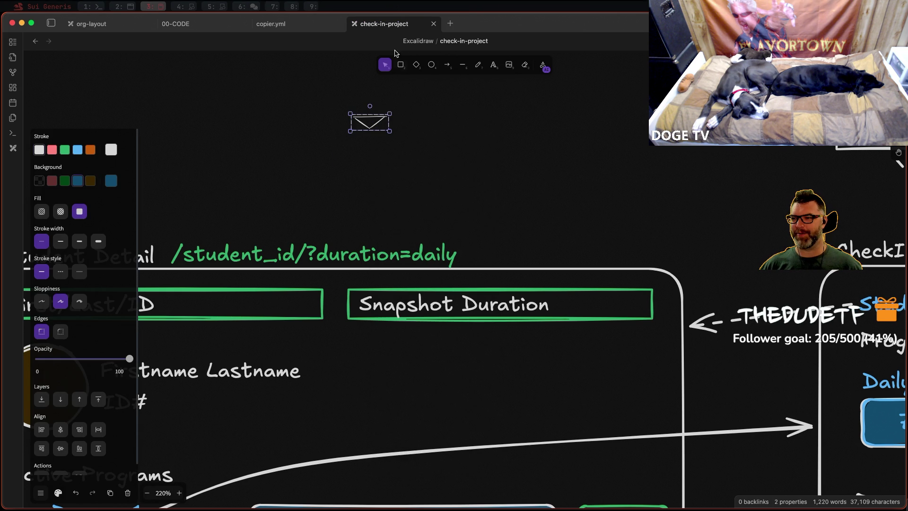
pyautogui.moveTo(390, 112)
pyautogui.mouseDown()
pyautogui.moveTo(376, 133)
pyautogui.moveTo(629, 303)
pyautogui.mouseUp()
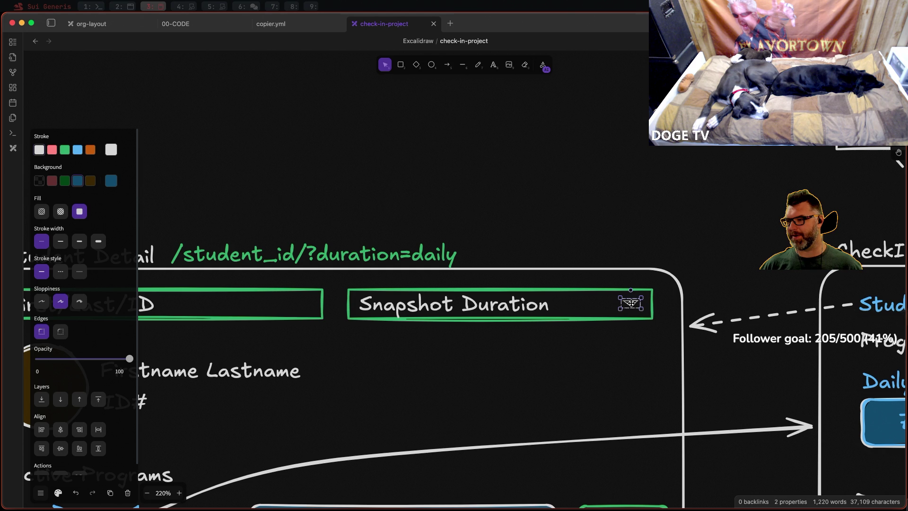
pyautogui.click(539, 188)
pyautogui.keyDown('ctrl'); pyautogui.scroll(-3, 531, 192); pyautogui.keyUp('ctrl')
pyautogui.keyDown('ctrl'); pyautogui.scroll(-3, 530, 191); pyautogui.keyUp('ctrl')
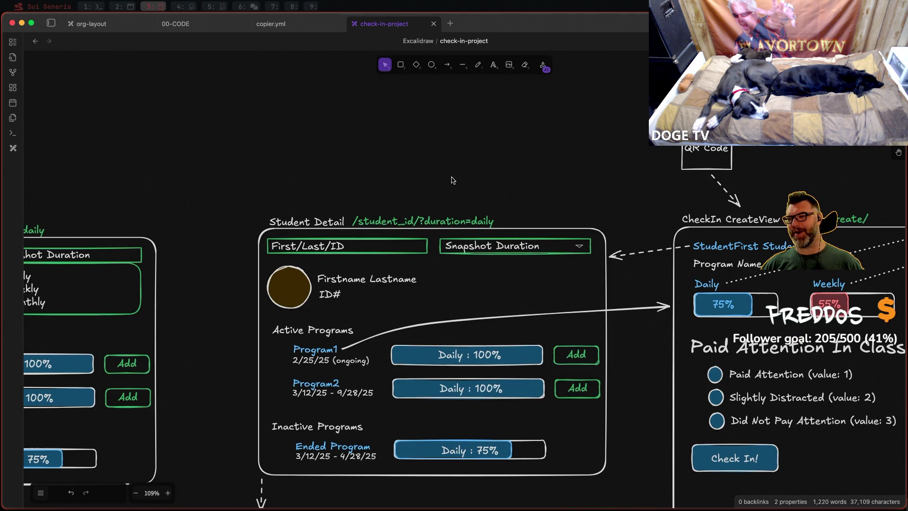
# Step: Duplicate the triangle in Snapshot Duration, then delete the unwanted copy
pyautogui.click(581, 246)
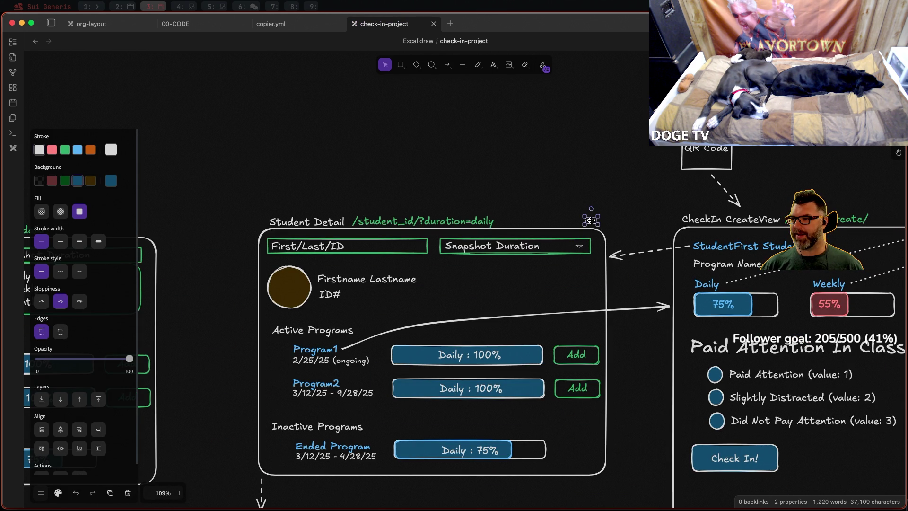
pyautogui.hotkey('ctrl', 'v')
pyautogui.moveTo(422, 246); pyautogui.dragTo(521, 159)
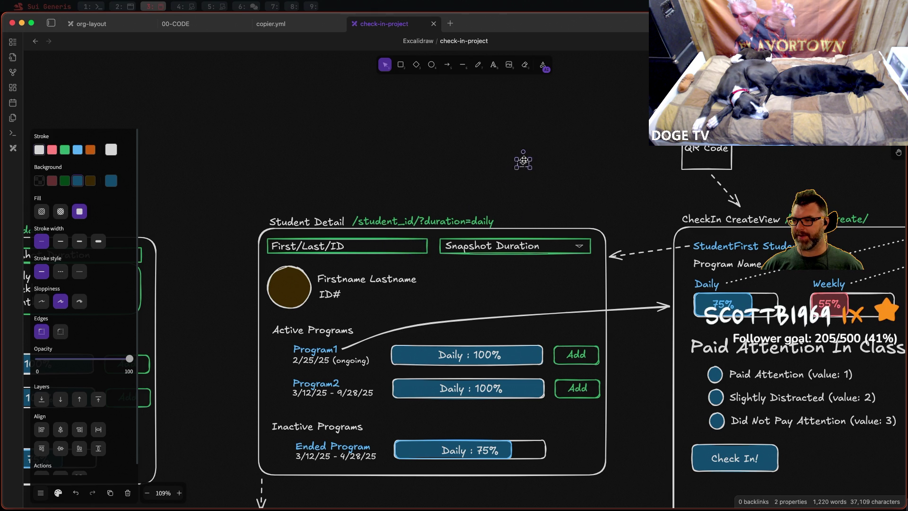
pyautogui.press('Delete')
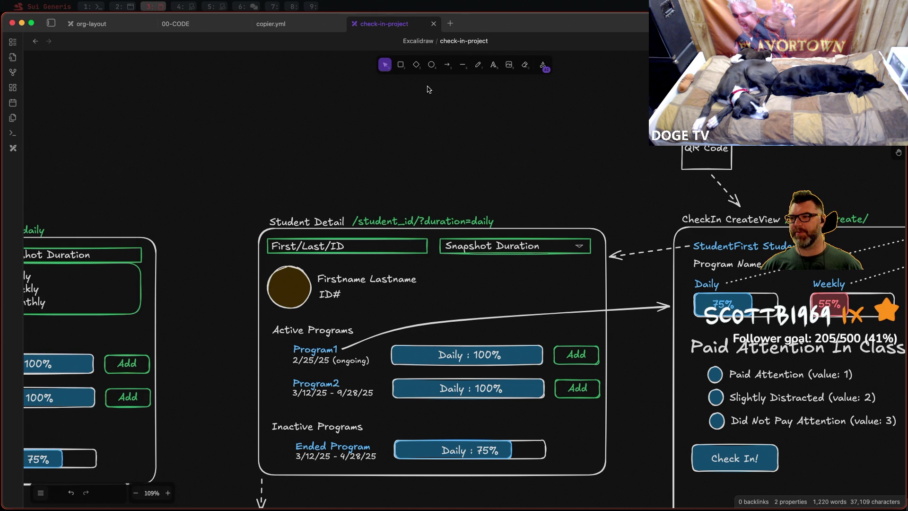
# Step: Draw a small circle with a bold down-left line handle above the wireframe
pyautogui.click(432, 64)
pyautogui.moveTo(388, 133); pyautogui.dragTo(390, 137)
pyautogui.scroll(5, 392, 99)
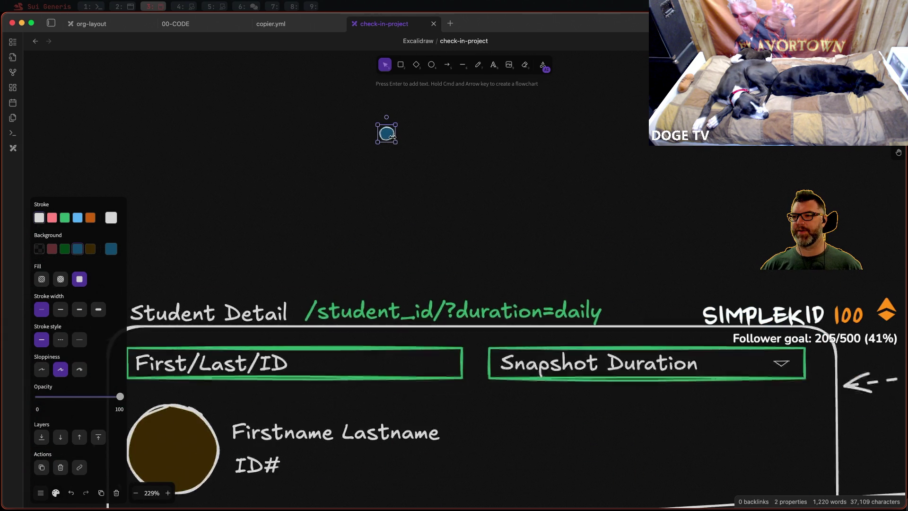
pyautogui.scroll(3, 407, 105)
pyautogui.click(462, 67)
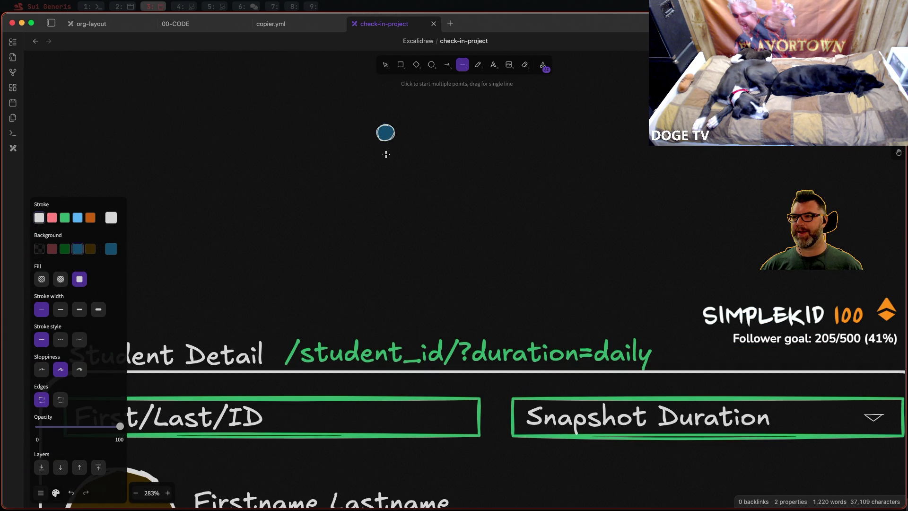
pyautogui.click(98, 309)
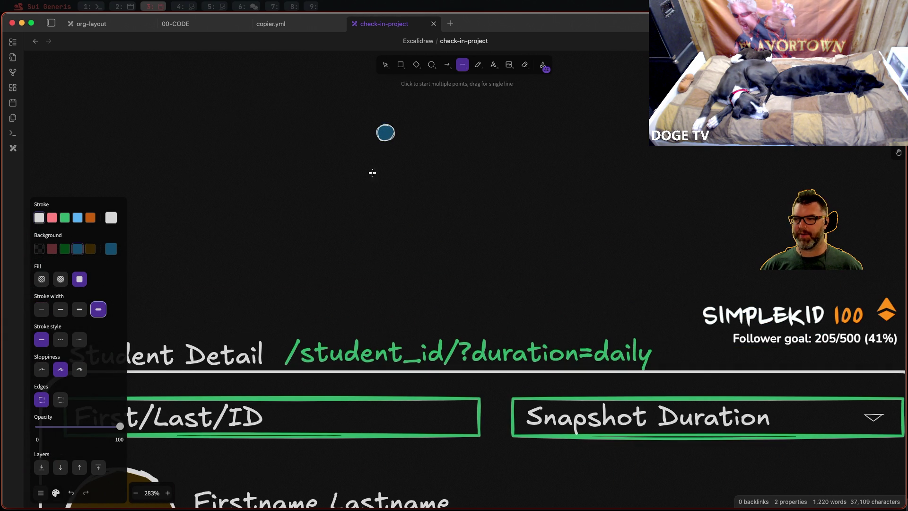
pyautogui.moveTo(381, 139); pyautogui.dragTo(377, 150)
# Step: Give the circle a transparent fill and a slightly thicker outline
pyautogui.click(387, 132)
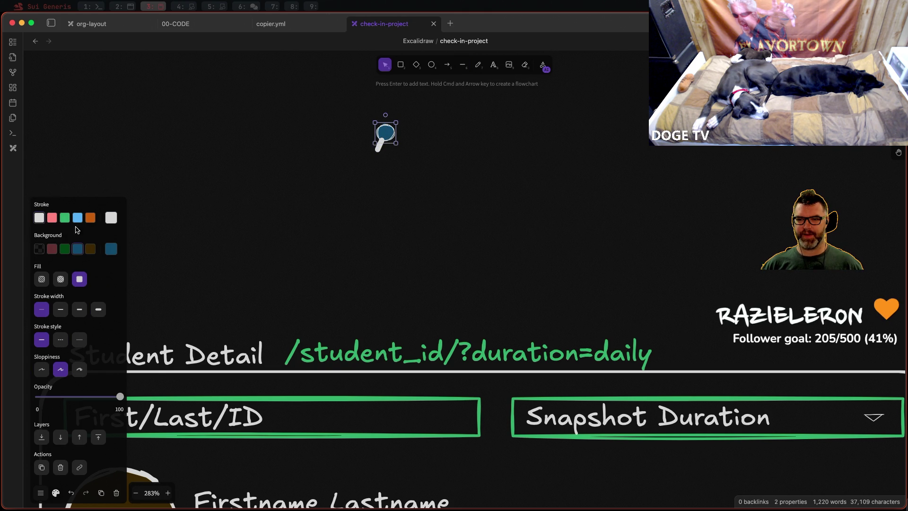
pyautogui.click(39, 248)
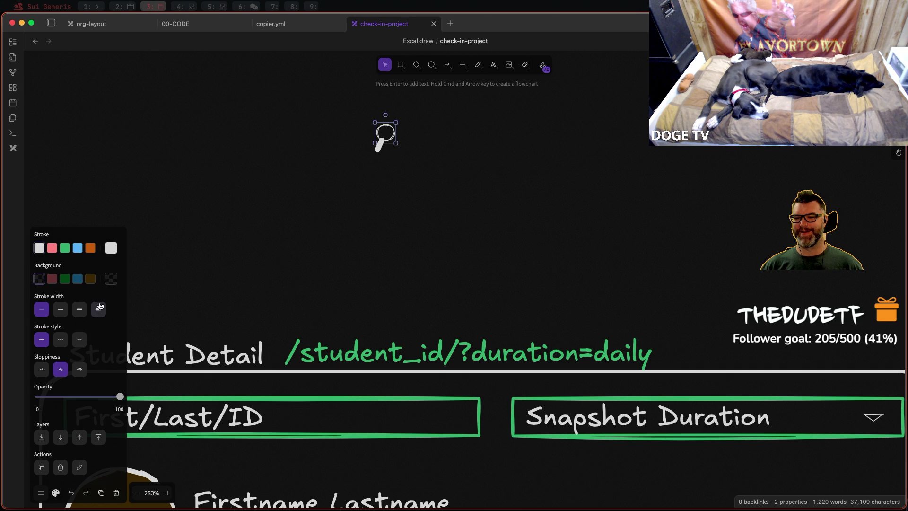
pyautogui.click(60, 310)
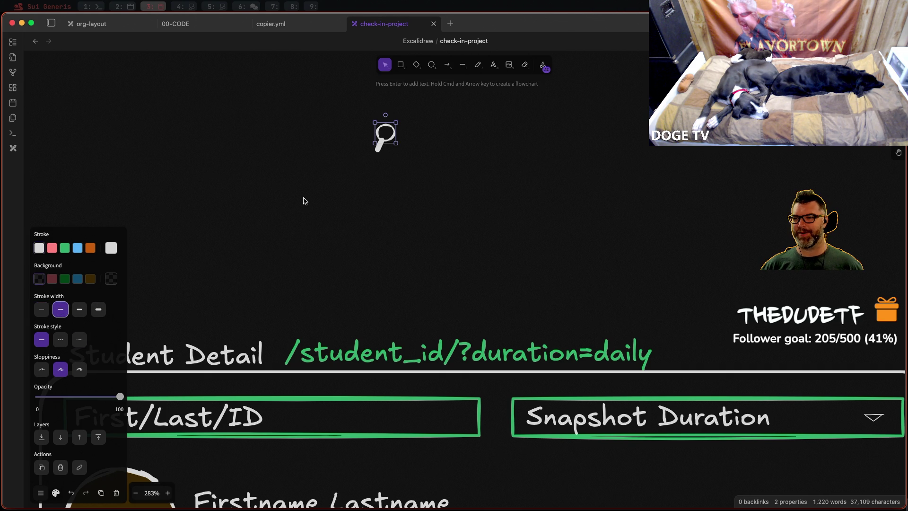
pyautogui.click(346, 150)
# Step: Group the circle and handle into a magnifier icon and place it in the First/Last/ID field
pyautogui.moveTo(355, 111); pyautogui.dragTo(416, 192)
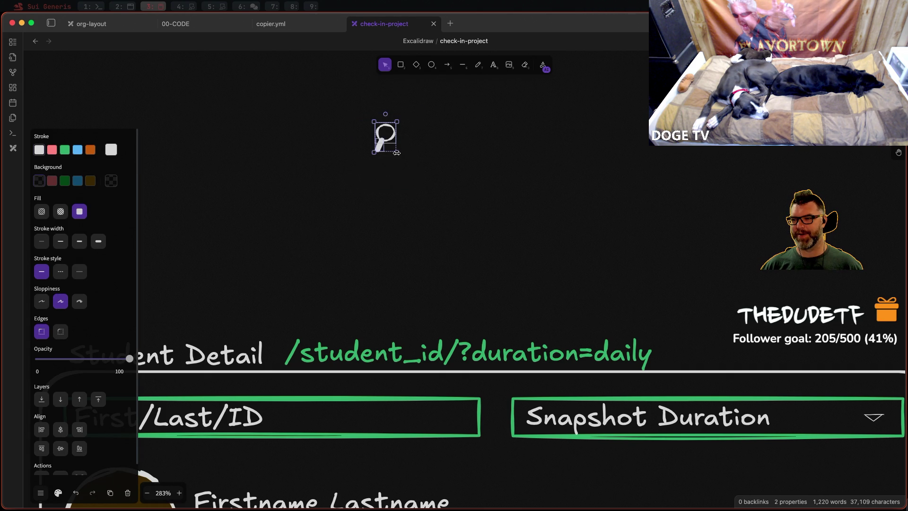
pyautogui.rightClick(390, 126)
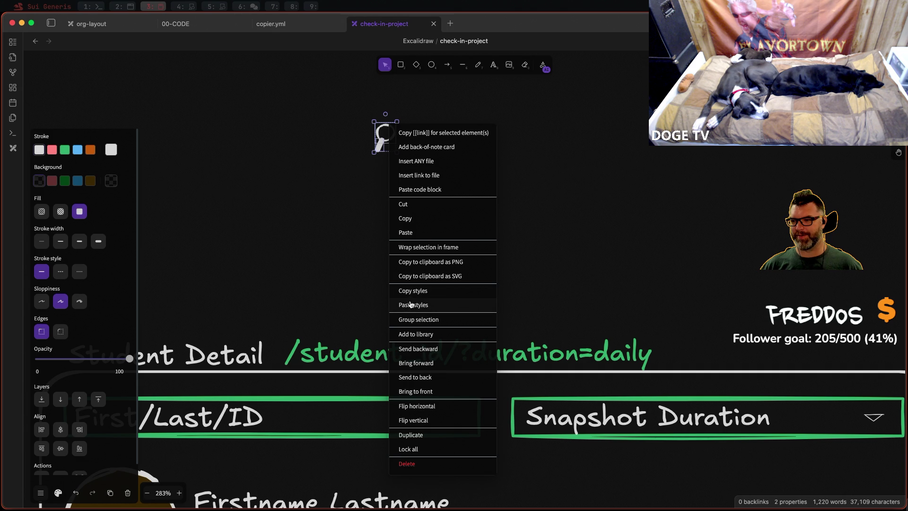
pyautogui.click(414, 318)
pyautogui.scroll(-5, 400, 222)
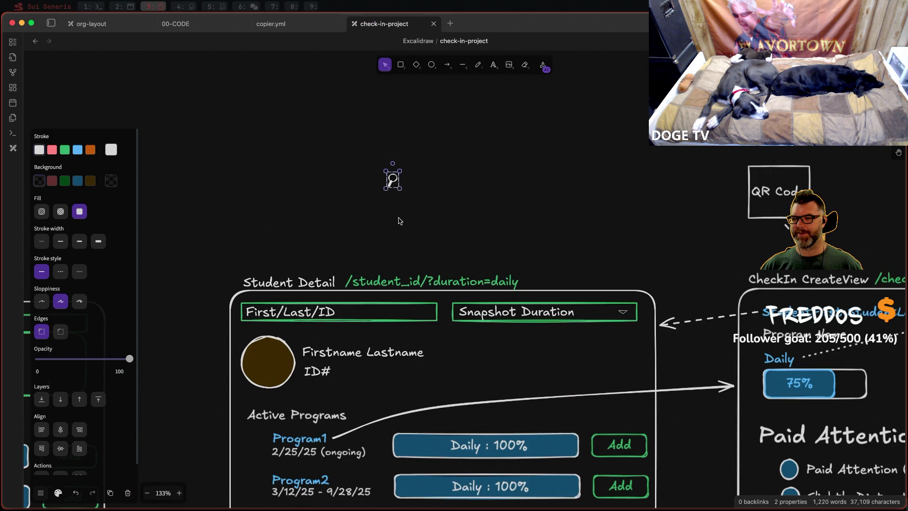
pyautogui.moveTo(393, 179); pyautogui.dragTo(426, 306)
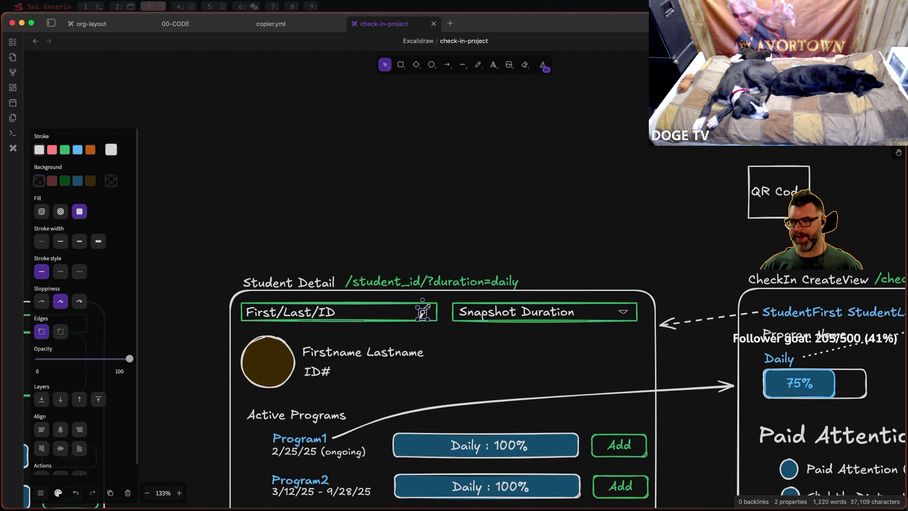
pyautogui.moveTo(426, 305); pyautogui.dragTo(426, 311)
pyautogui.click(431, 234)
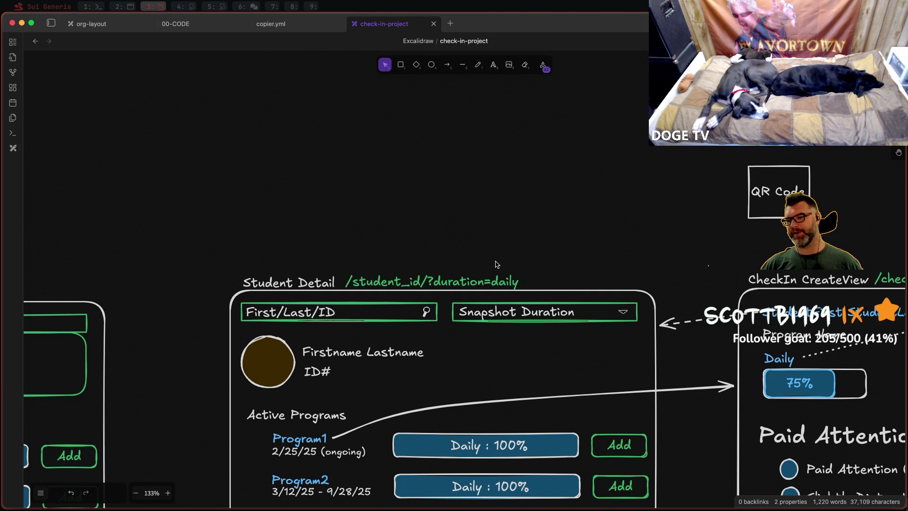
pyautogui.scroll(-3, 498, 265)
pyautogui.scroll(-2, 512, 278)
pyautogui.scroll(-2, 500, 213)
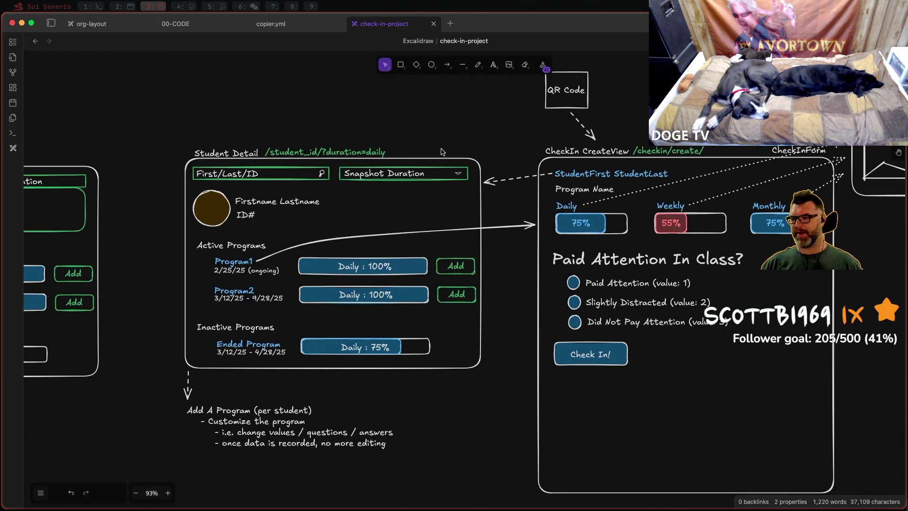
pyautogui.scroll(-2, 487, 147)
pyautogui.hscroll(2, 488, 146)
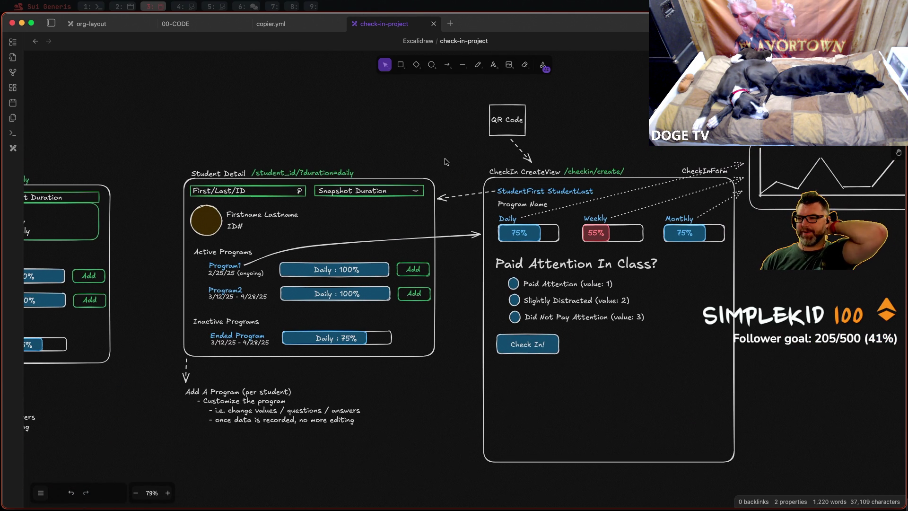
pyautogui.scroll(-1, 447, 163)
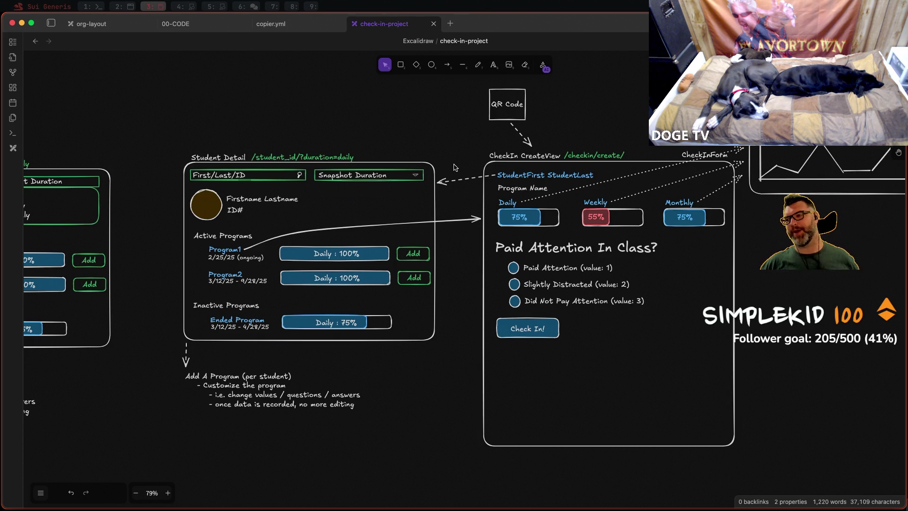
pyautogui.scroll(-1, 455, 160)
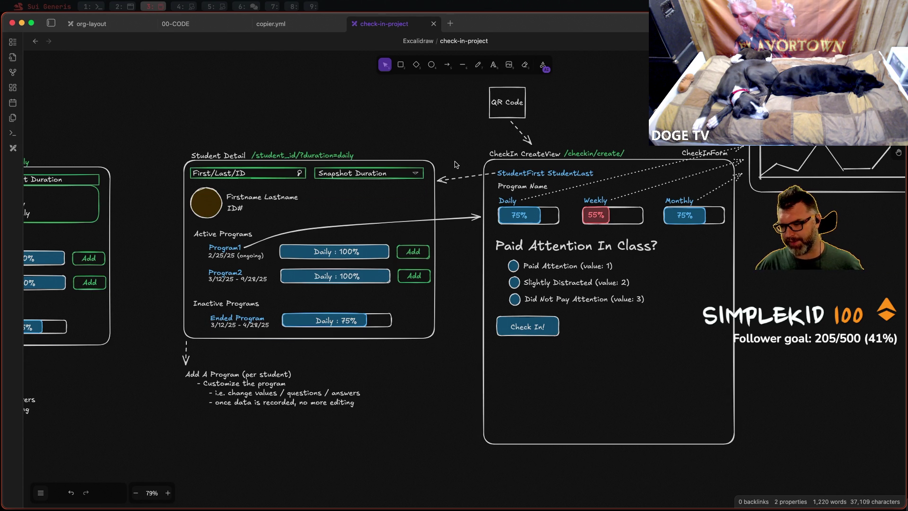
pyautogui.scroll(-2, 457, 168)
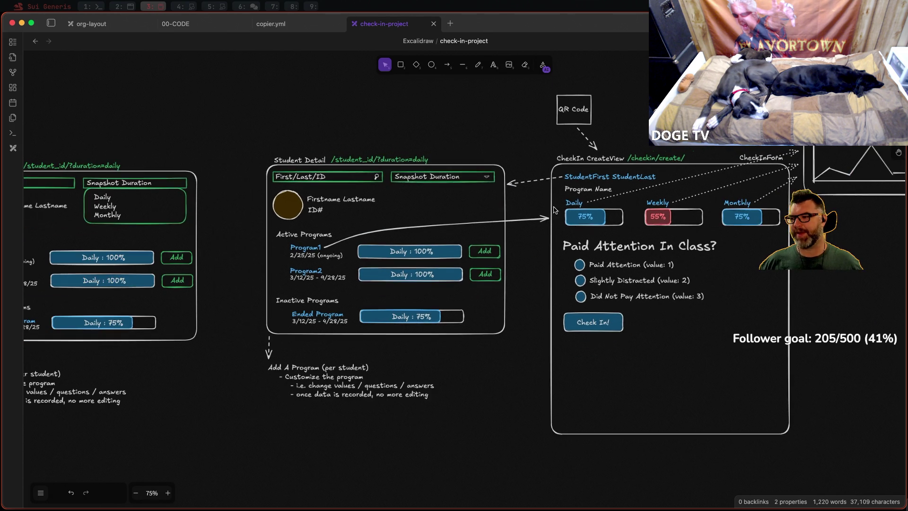
pyautogui.hscroll(5, 223, 176)
pyautogui.scroll(-2, 406, 154)
pyautogui.hscroll(-10, 406, 154)
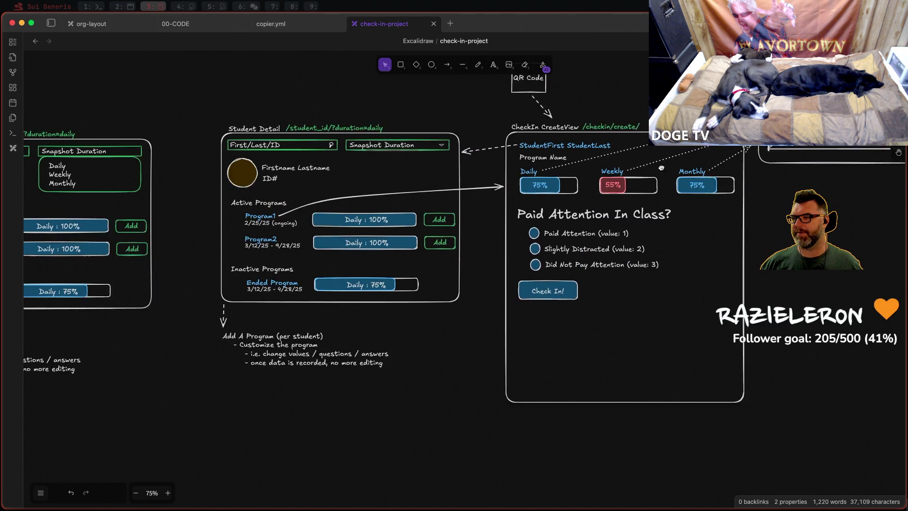
pyautogui.scroll(1, 361, 145)
pyautogui.scroll(2, 362, 146)
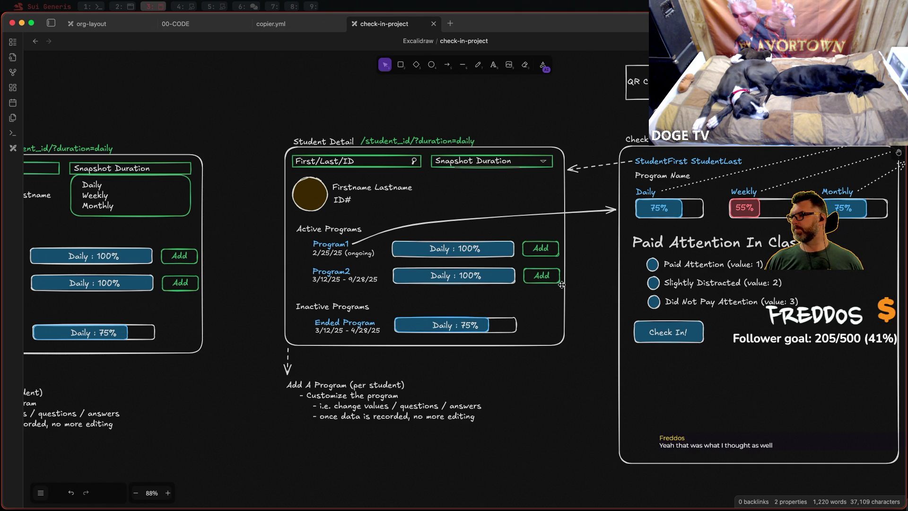
pyautogui.scroll(-1, 630, 238)
pyautogui.click(616, 212)
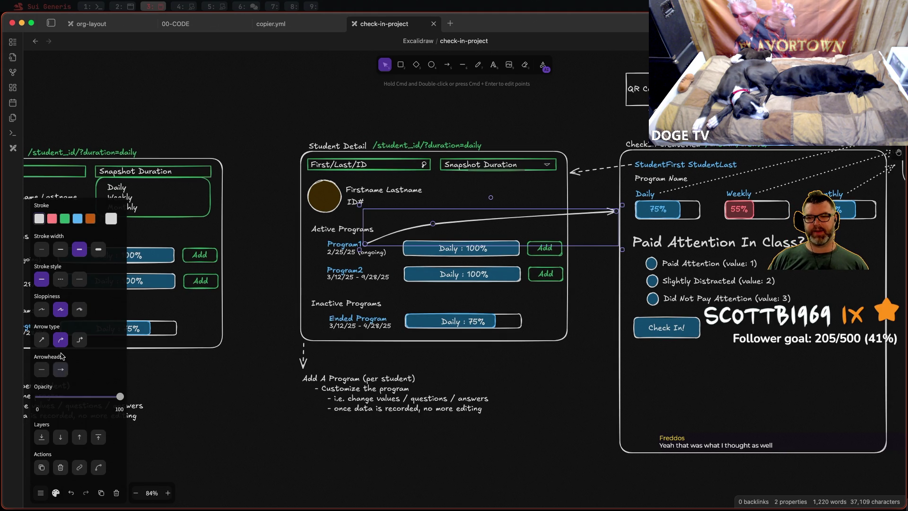
pyautogui.click(62, 279)
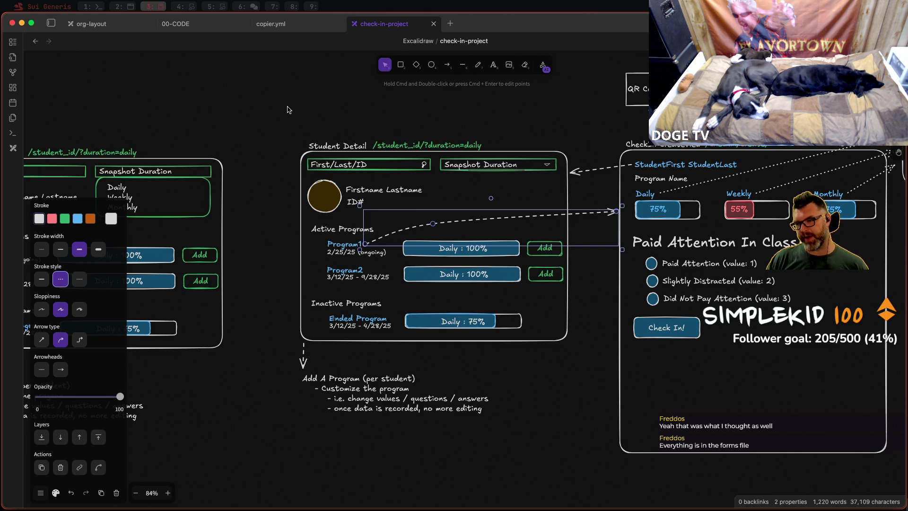
pyautogui.press('Escape')
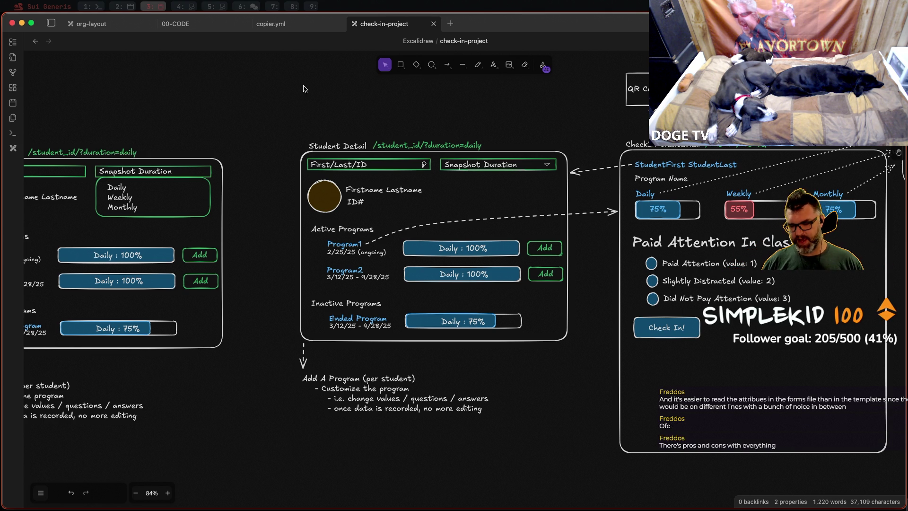
# Step: Search the web for 'crispyforms django' and open the django-crispy-forms docs result
pyautogui.hotkey('alt', '2')
pyautogui.press('super+t')
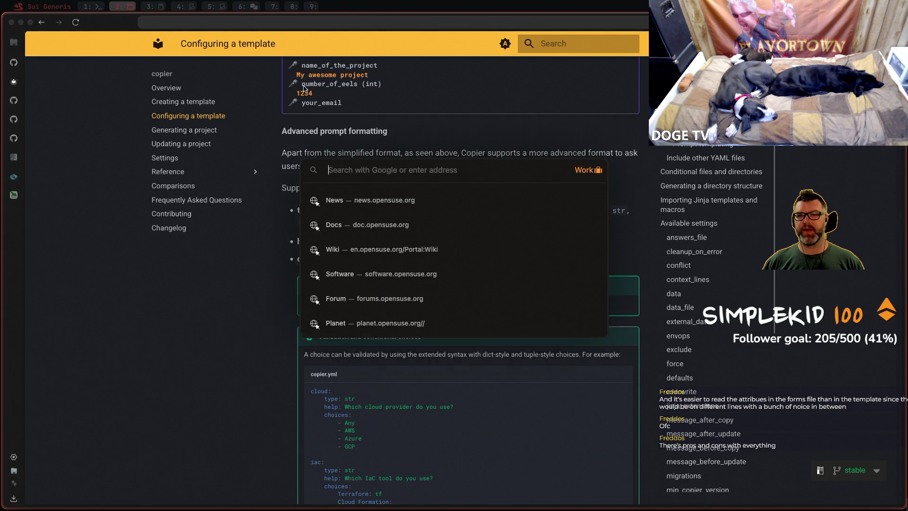
pyautogui.write('crispy')
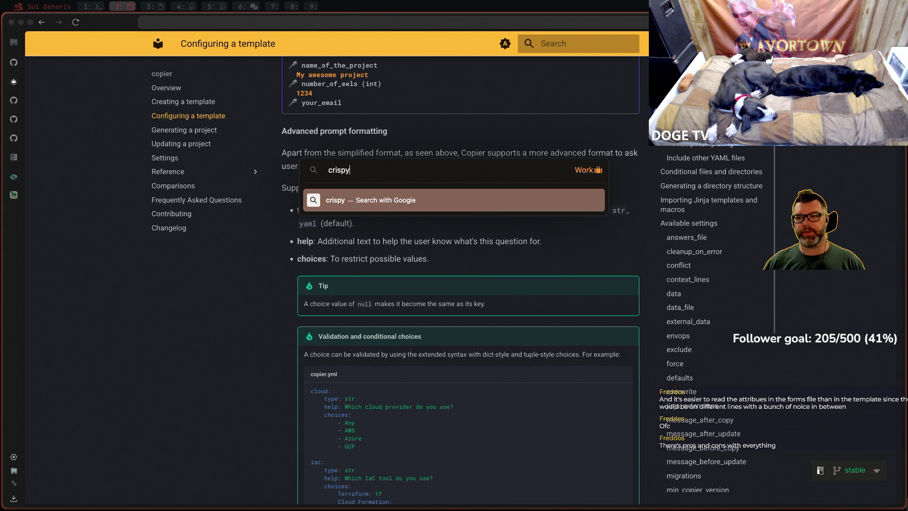
pyautogui.write('forms django')
pyautogui.press('Return')
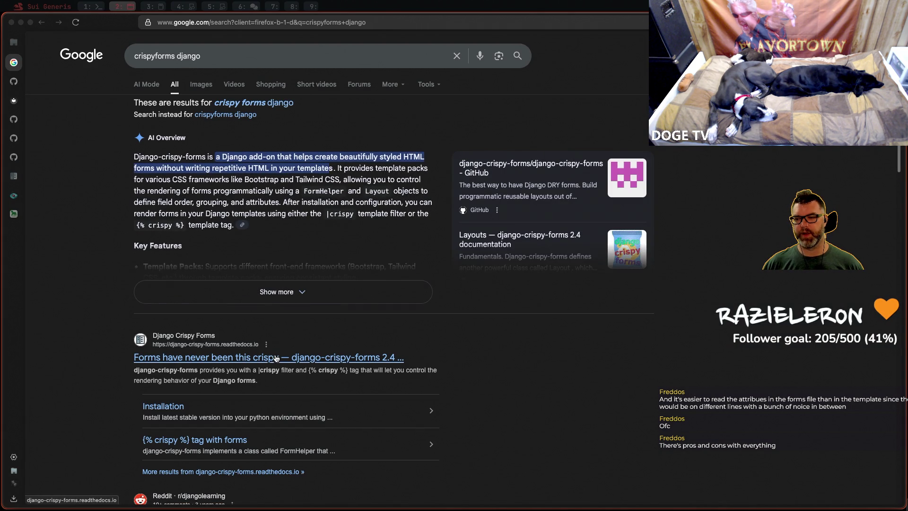
pyautogui.click(272, 358)
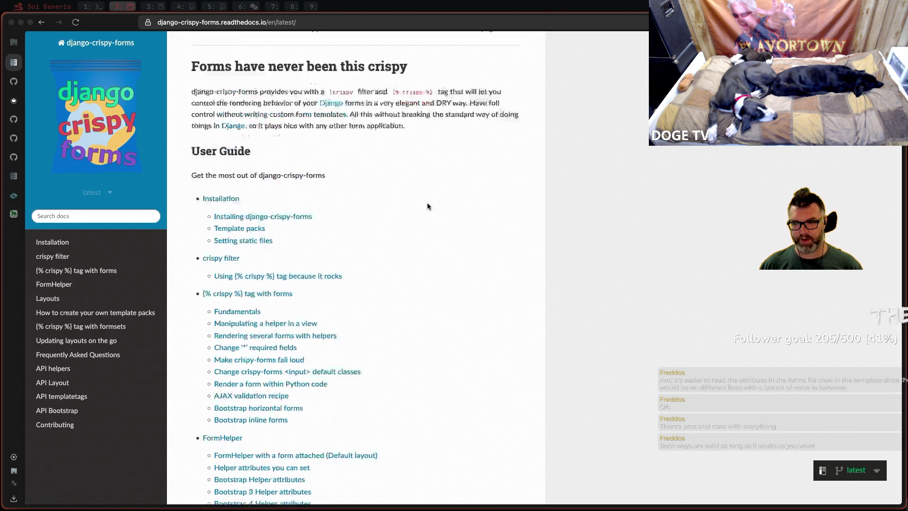
pyautogui.scroll(-10, 427, 205)
pyautogui.scroll(1, 431, 206)
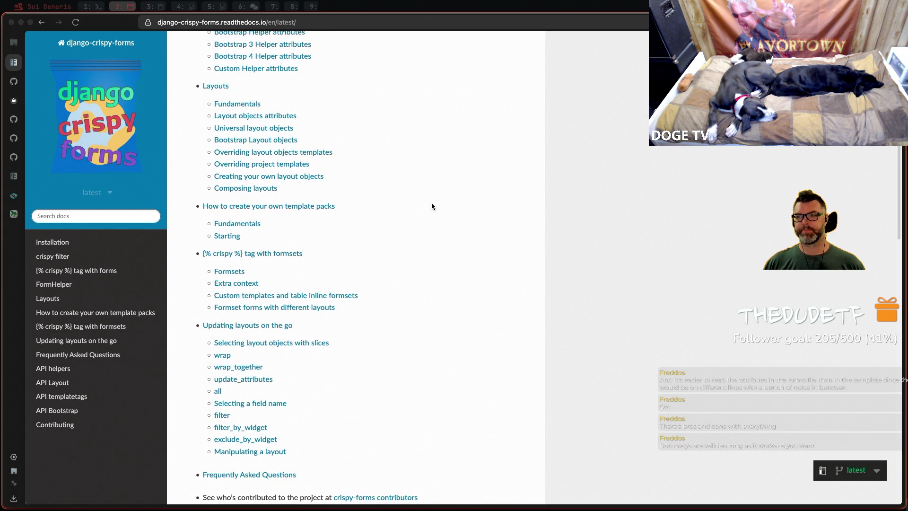
pyautogui.scroll(-4, 432, 204)
pyautogui.scroll(-3, 432, 208)
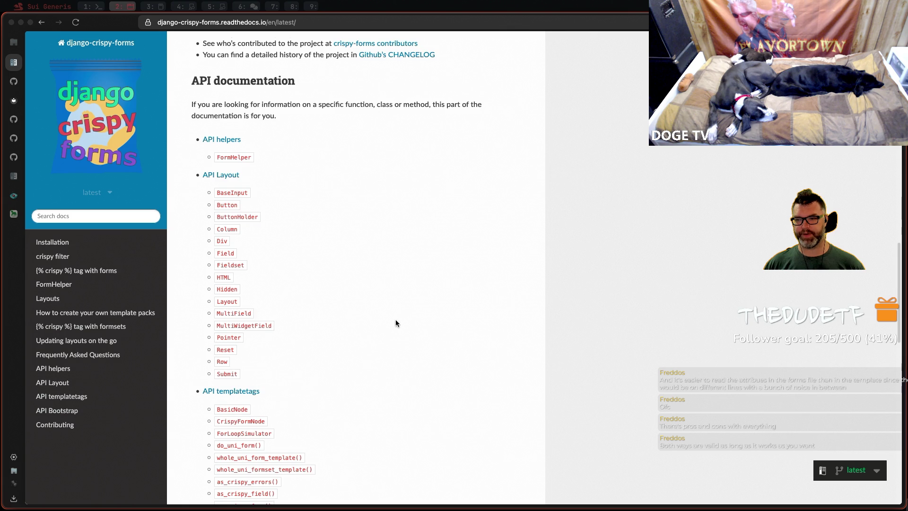
pyautogui.scroll(-1, 395, 320)
pyautogui.scroll(-3, 412, 314)
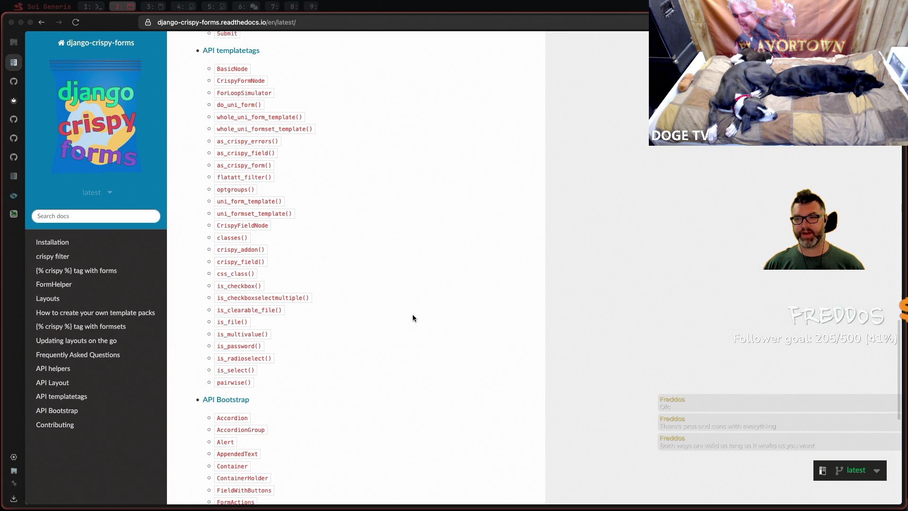
pyautogui.scroll(-2, 421, 310)
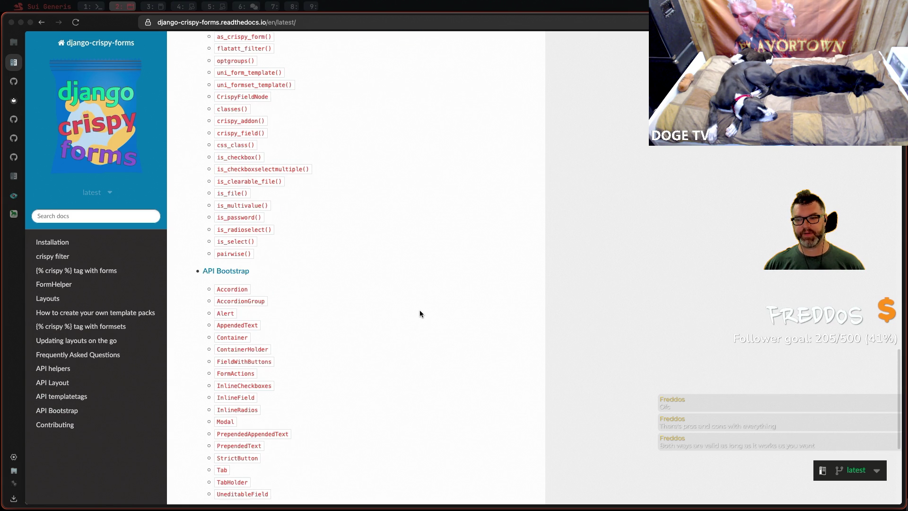
pyautogui.scroll(3, 420, 313)
pyautogui.scroll(2, 419, 316)
pyautogui.scroll(5, 446, 357)
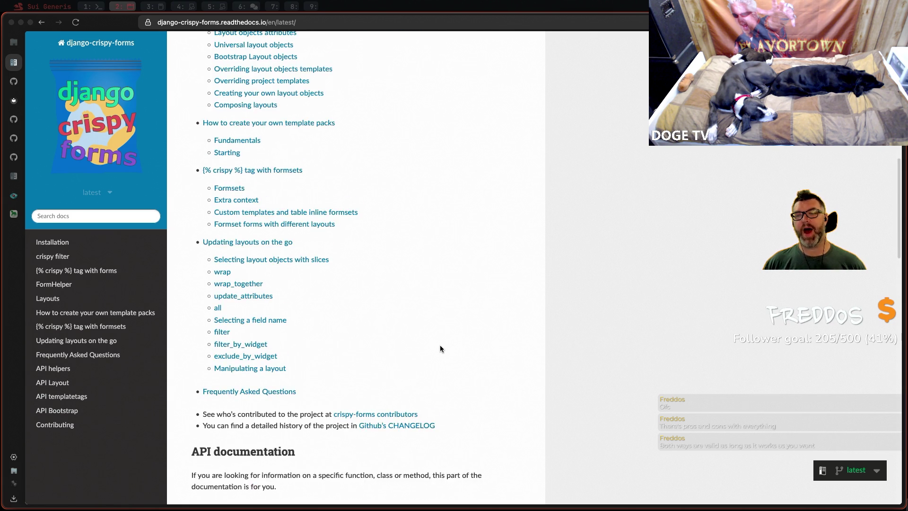
pyautogui.scroll(6, 439, 348)
pyautogui.scroll(1, 445, 343)
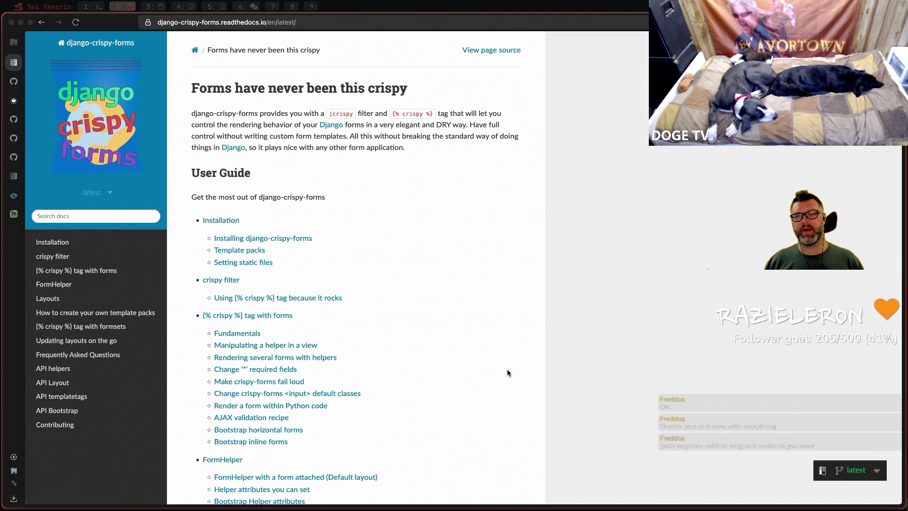
# Step: Switch back from the docs to the Excalidraw drawing
pyautogui.hotkey('alt', '3')
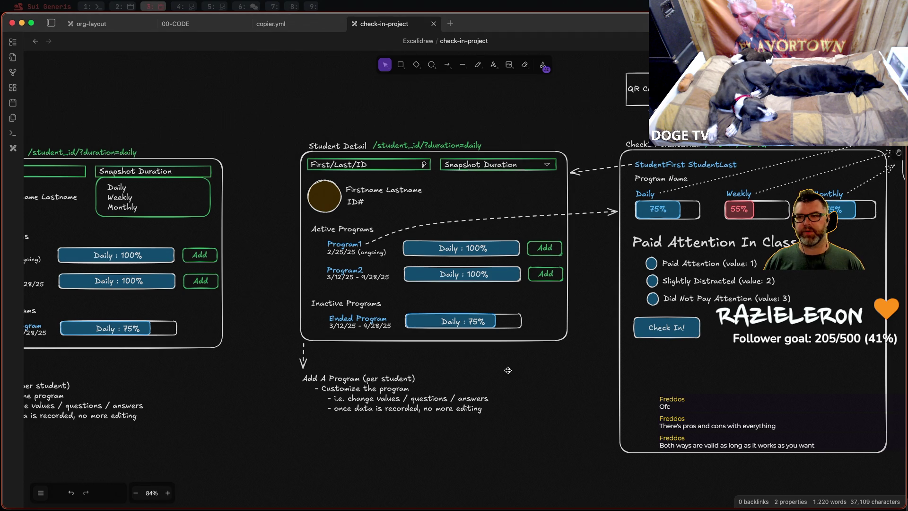
pyautogui.hotkey('alt', '1')
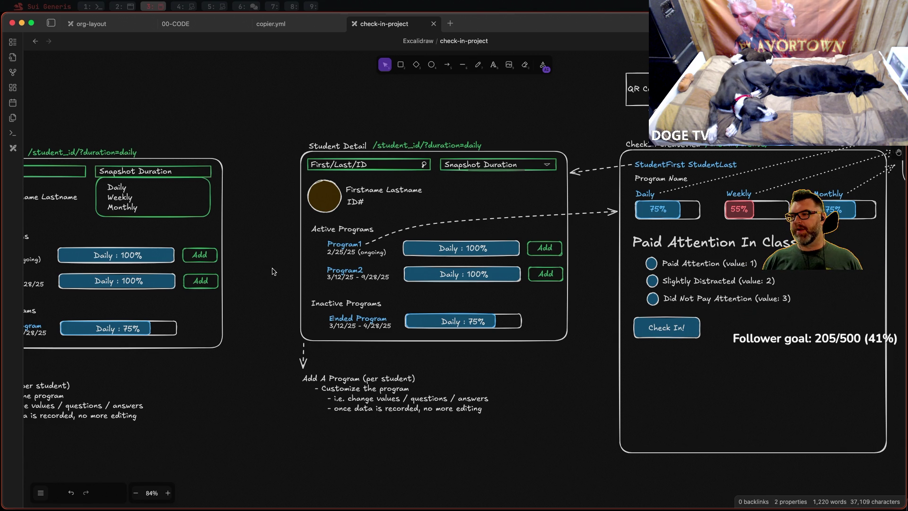
pyautogui.scroll(2, 490, 311)
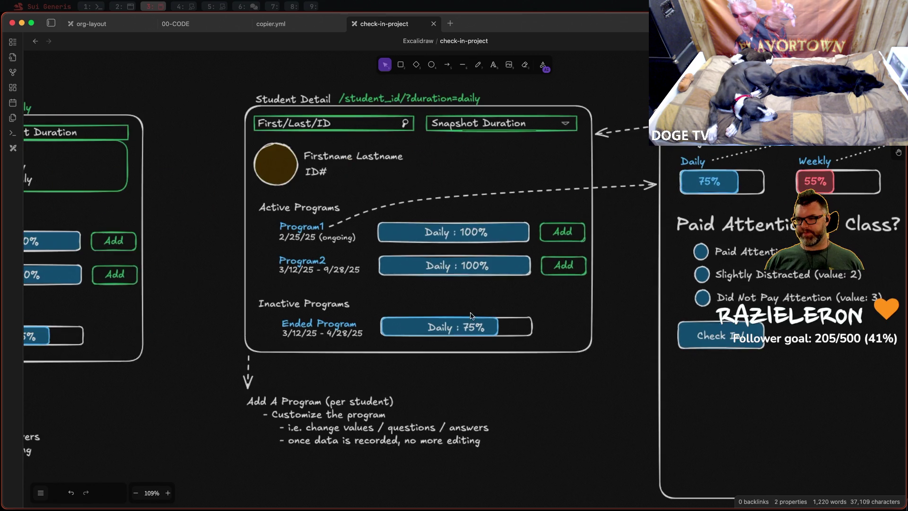
pyautogui.scroll(5, 490, 311)
pyautogui.click(337, 321)
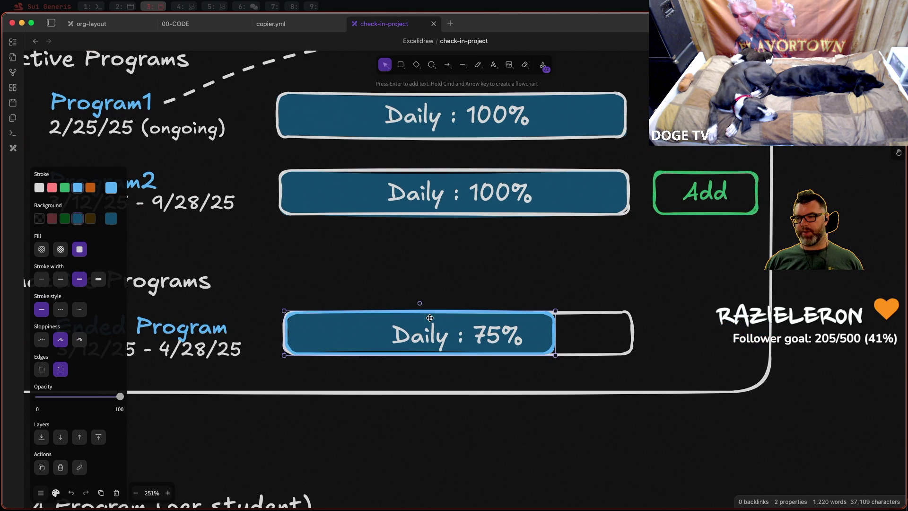
pyautogui.moveTo(423, 313); pyautogui.dragTo(424, 314)
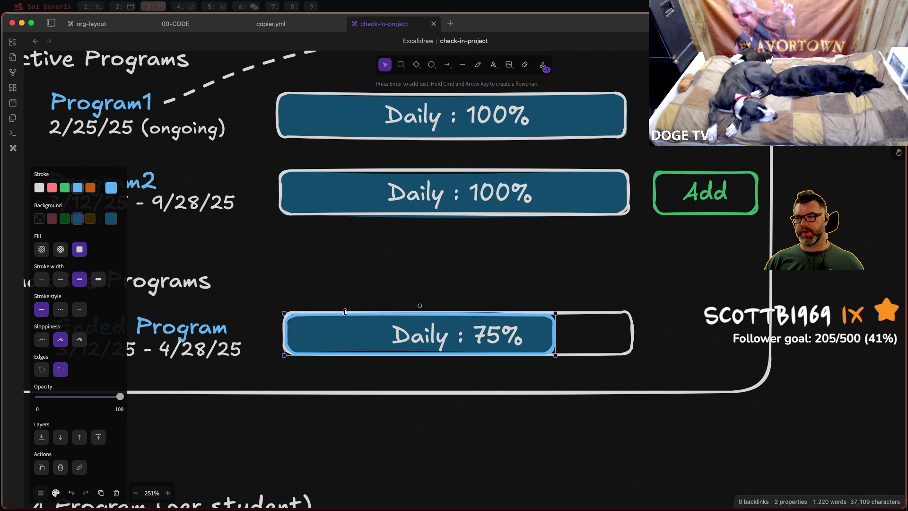
pyautogui.moveTo(344, 310); pyautogui.dragTo(344, 309)
pyautogui.click(340, 279)
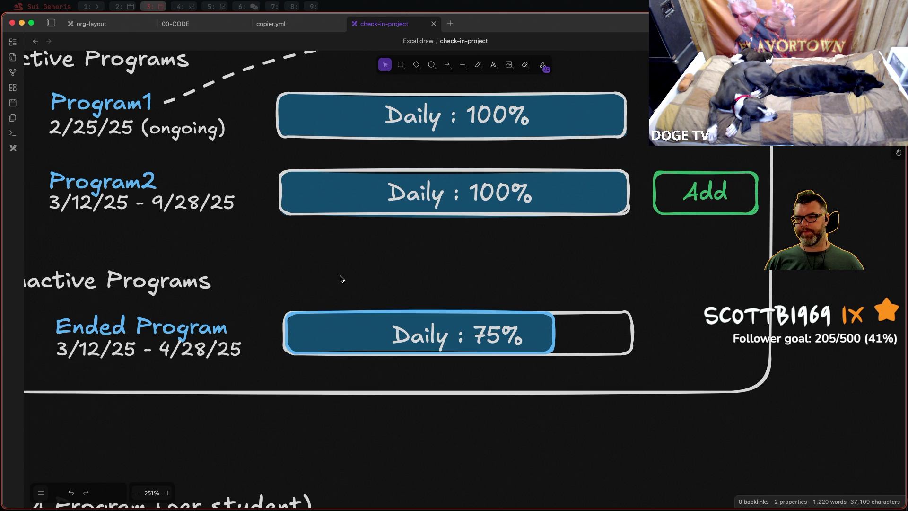
pyautogui.scroll(-5, 346, 279)
pyautogui.scroll(-2, 346, 279)
pyautogui.scroll(-1, 346, 279)
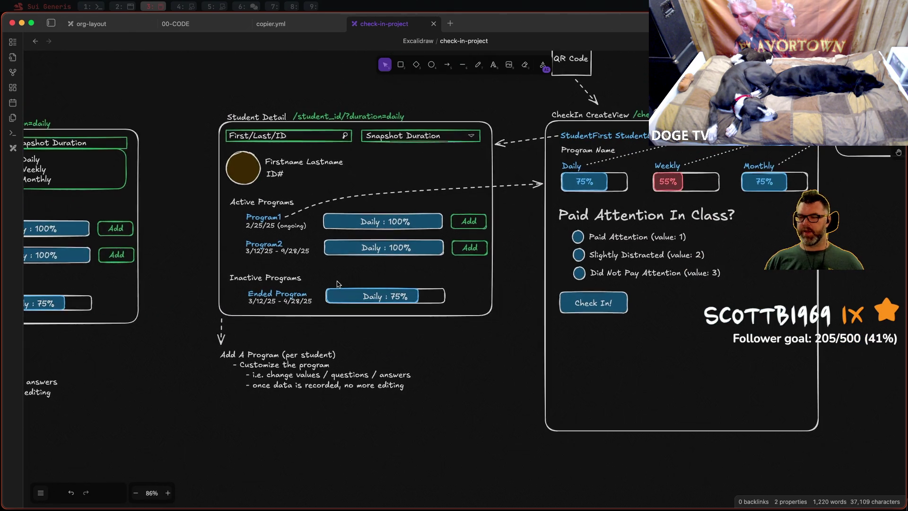
pyautogui.scroll(-1, 336, 283)
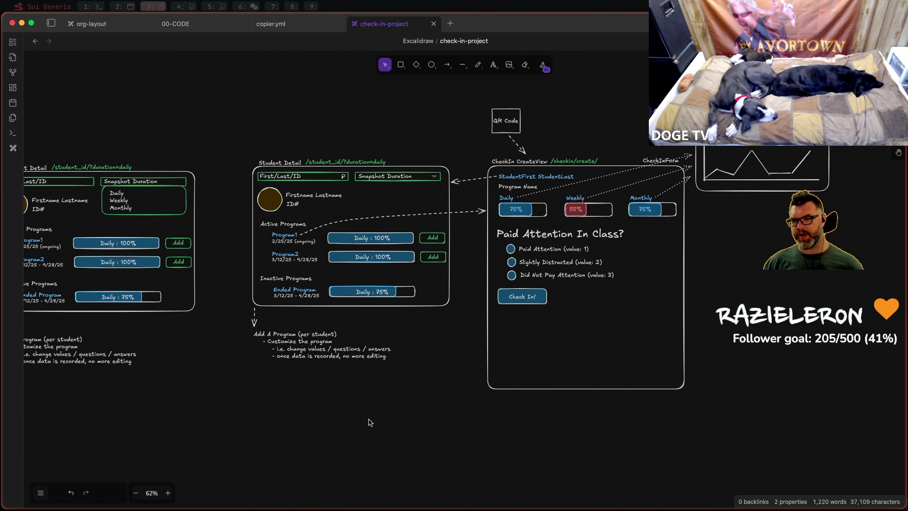
pyautogui.scroll(1, 391, 198)
pyautogui.scroll(1, 395, 203)
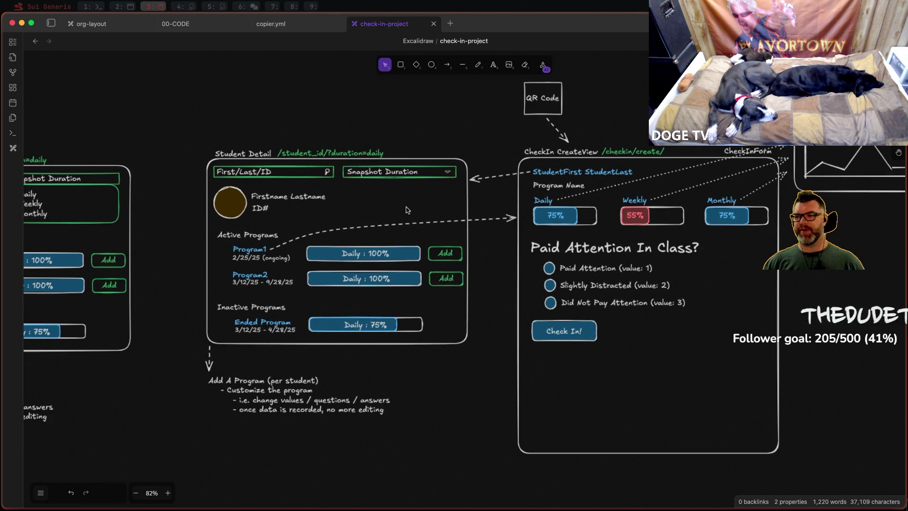
pyautogui.scroll(1, 407, 209)
pyautogui.scroll(1, 355, 197)
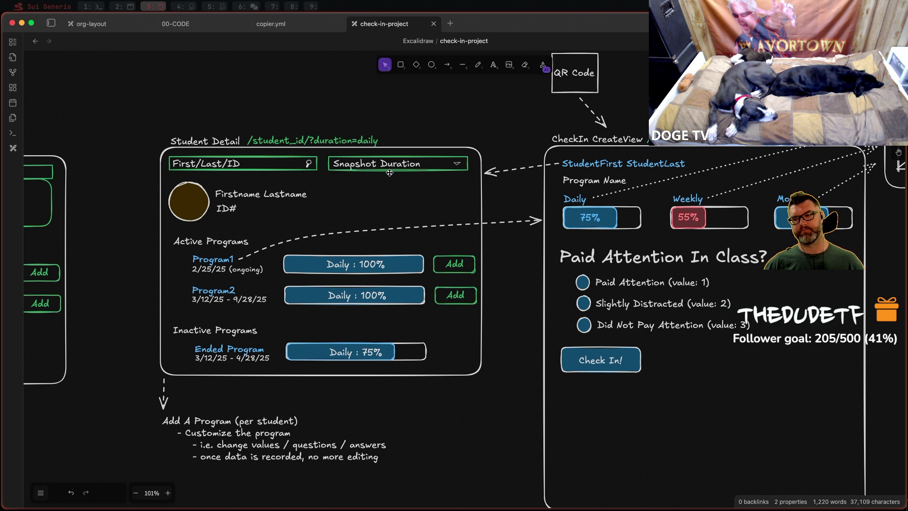
# Step: Select the dropdown triangle inside the Snapshot Duration box on its own
pyautogui.click(394, 165)
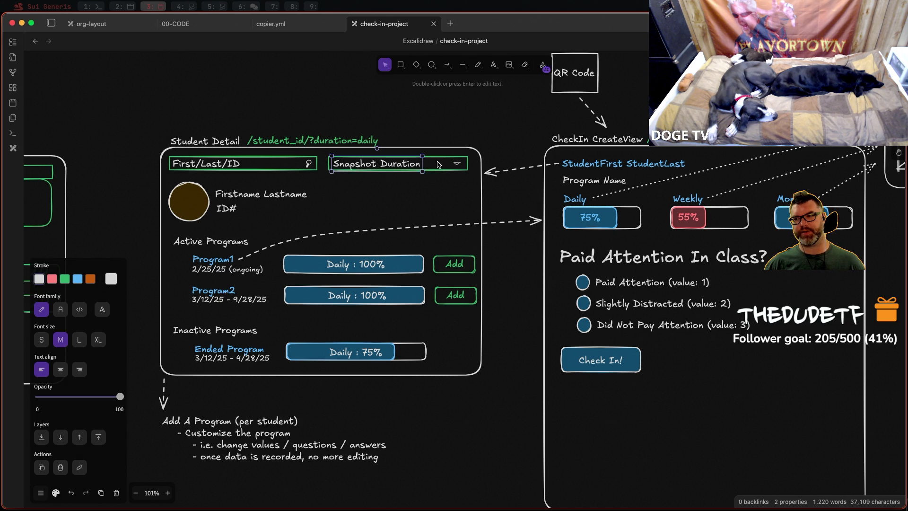
pyautogui.press('Escape')
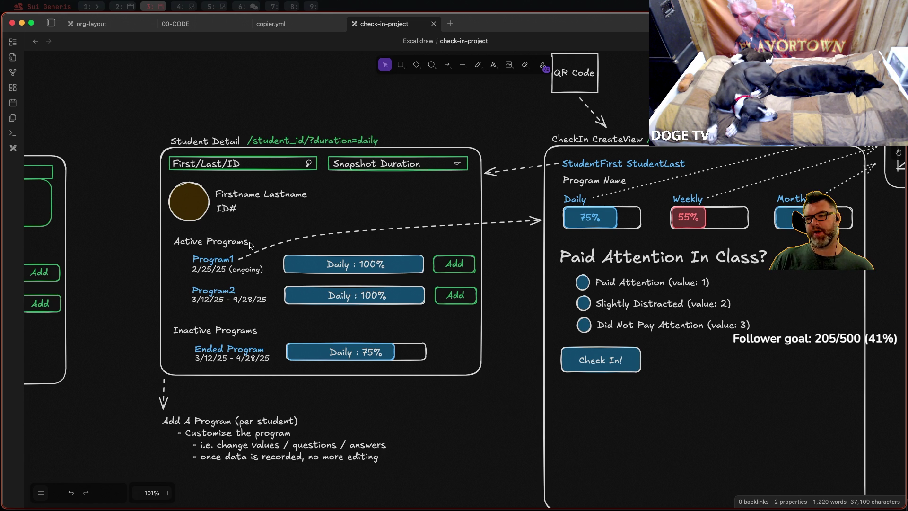
pyautogui.click(465, 171)
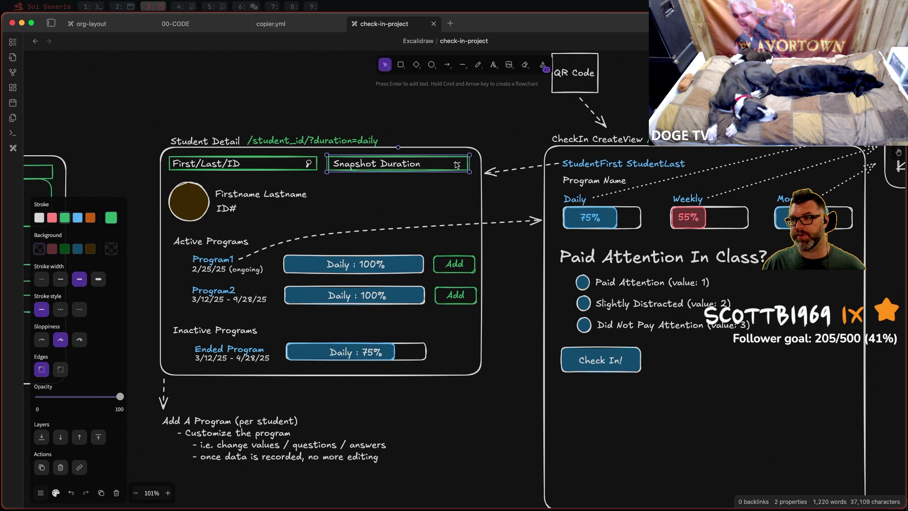
pyautogui.click(457, 166)
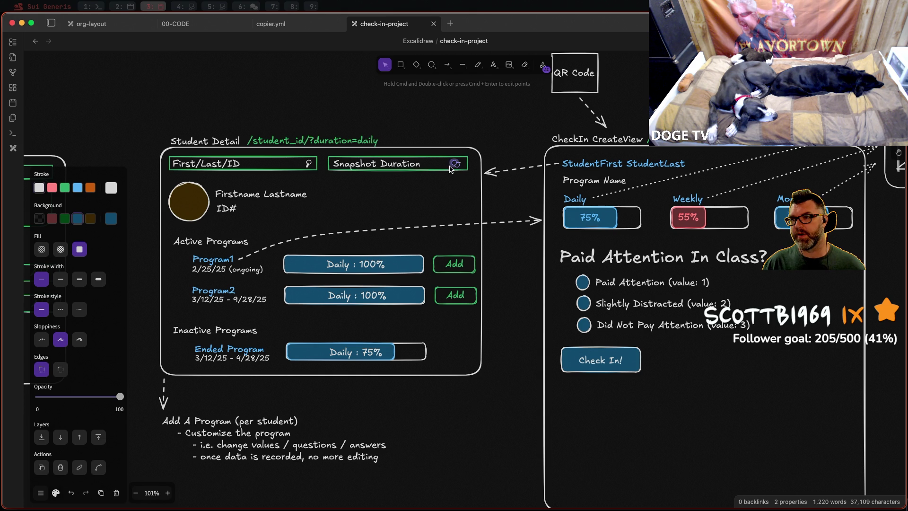
pyautogui.scroll(5, 451, 167)
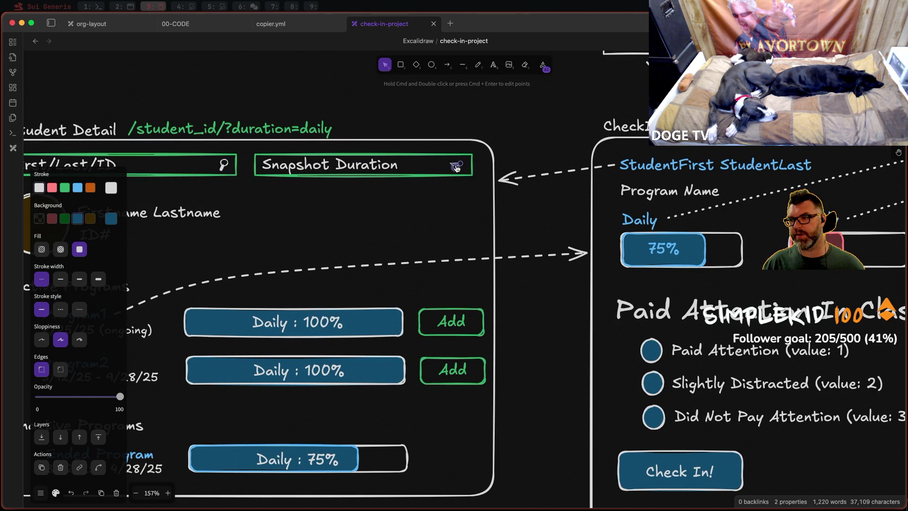
pyautogui.scroll(10, 457, 167)
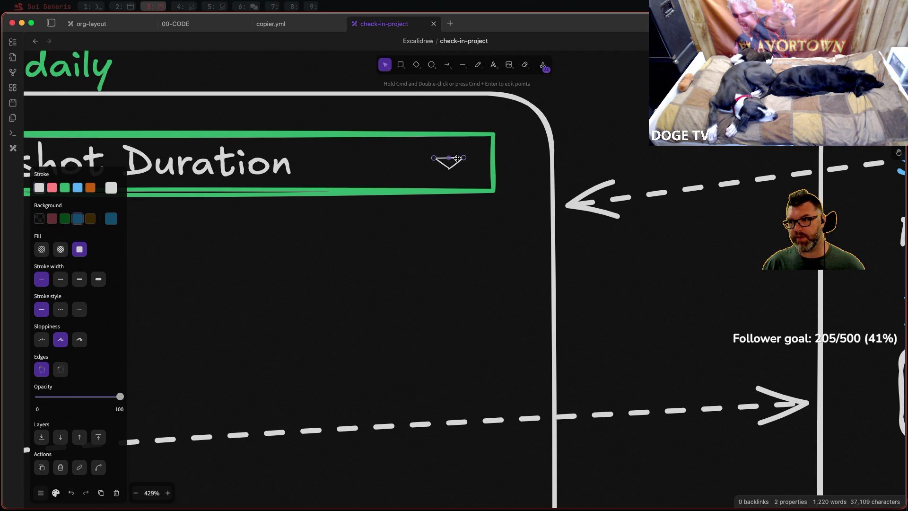
# Step: Select the Snapshot Duration box with its icon and make it slightly narrower
pyautogui.moveTo(419, 151); pyautogui.dragTo(473, 176)
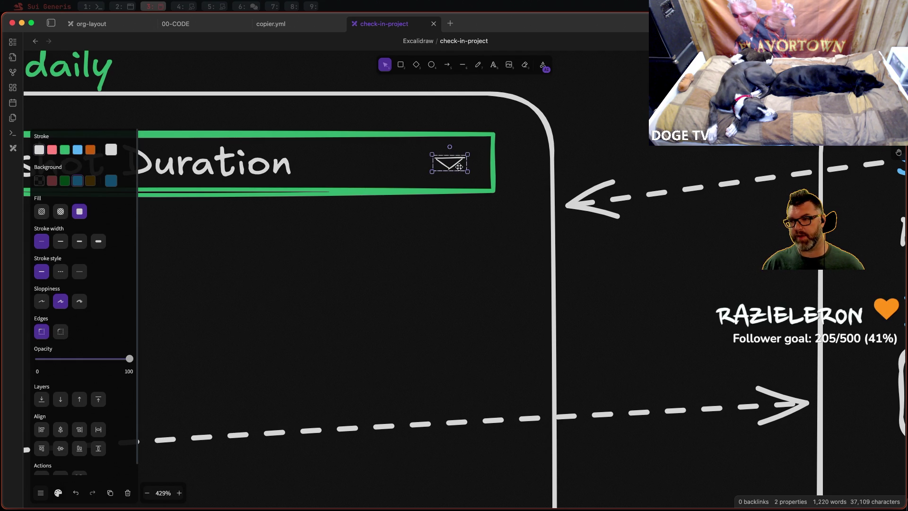
pyautogui.scroll(-5, 284, 138)
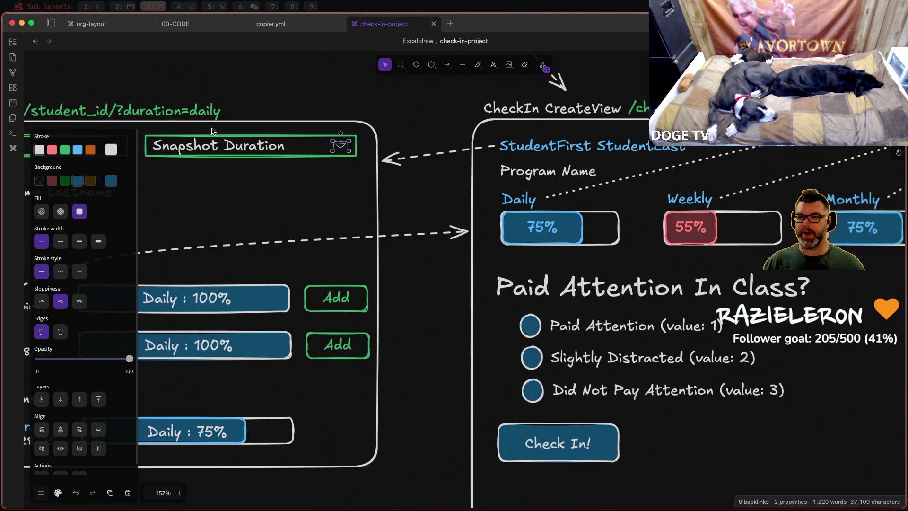
pyautogui.hscroll(-5, 212, 131)
pyautogui.click(373, 162)
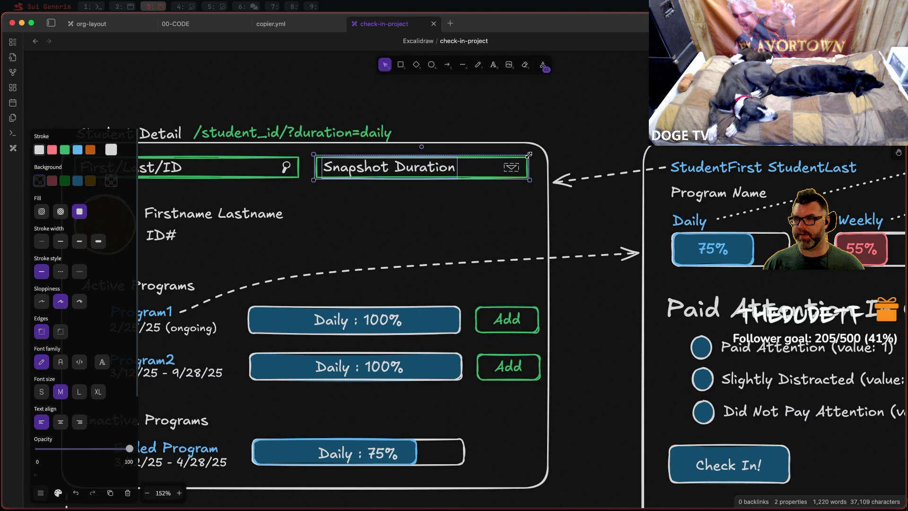
pyautogui.moveTo(529, 154)
pyautogui.mouseDown()
pyautogui.moveTo(488, 159)
pyautogui.moveTo(501, 156)
pyautogui.mouseUp()
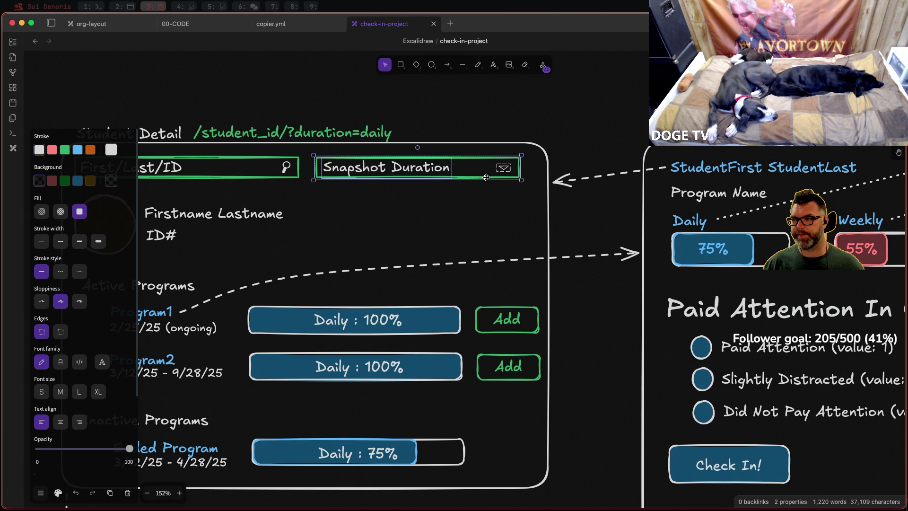
pyautogui.click(516, 94)
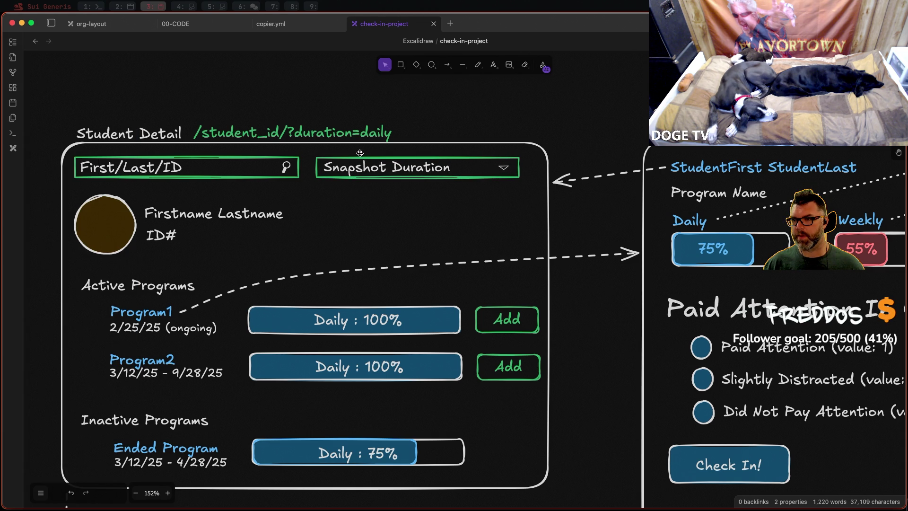
pyautogui.moveTo(312, 149); pyautogui.dragTo(528, 195)
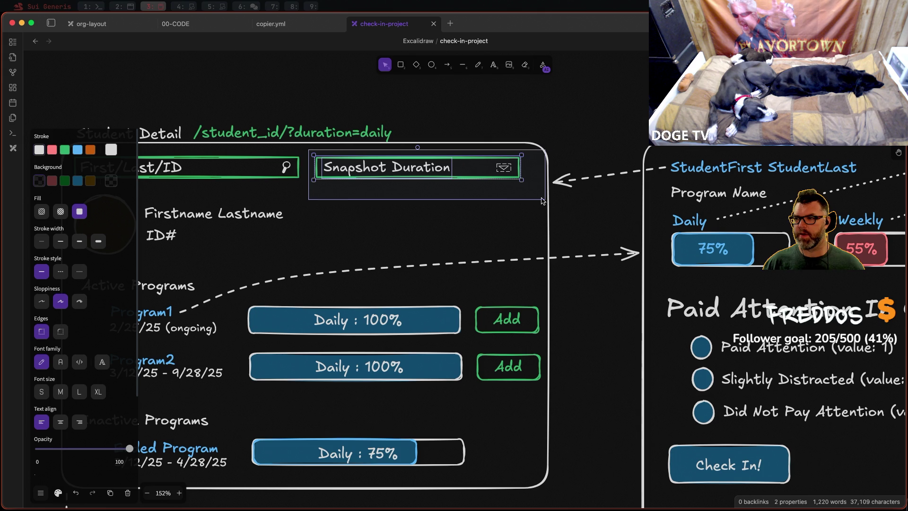
pyautogui.click(380, 168)
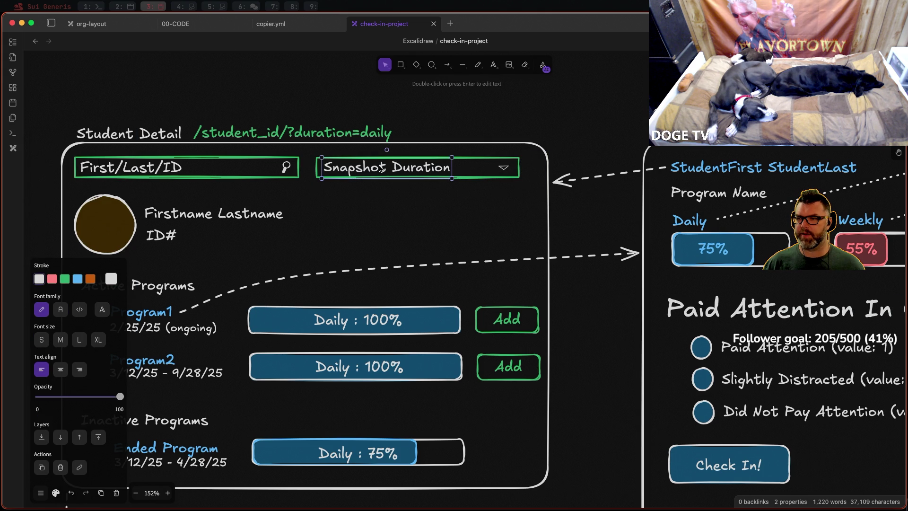
pyautogui.moveTo(316, 152); pyautogui.dragTo(452, 173)
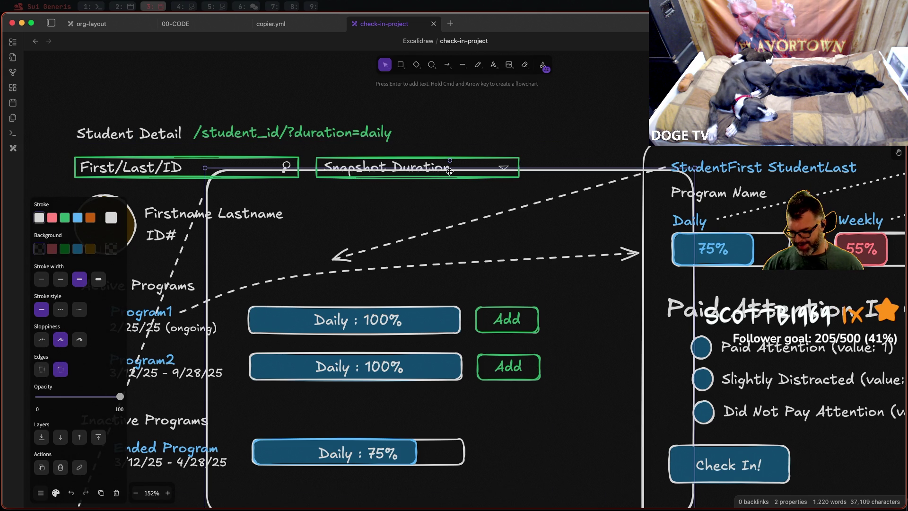
pyautogui.press('super+z')
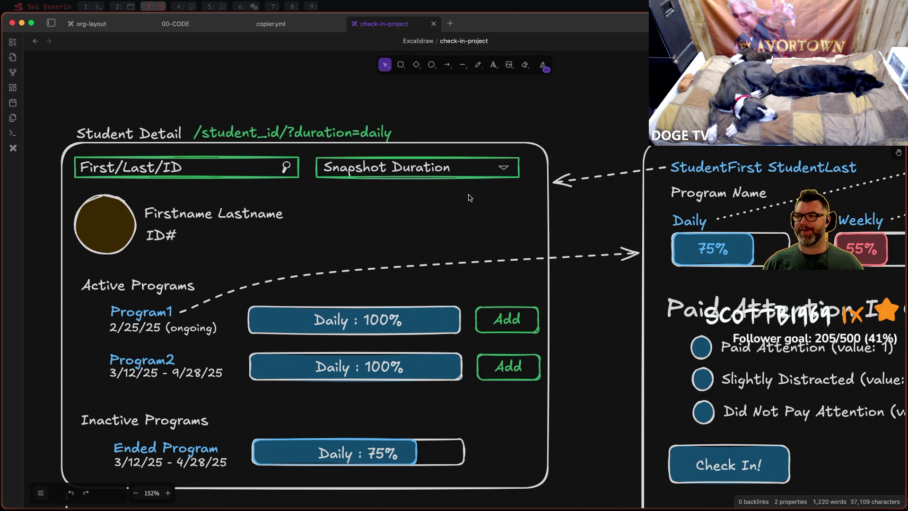
pyautogui.moveTo(529, 192); pyautogui.dragTo(324, 162)
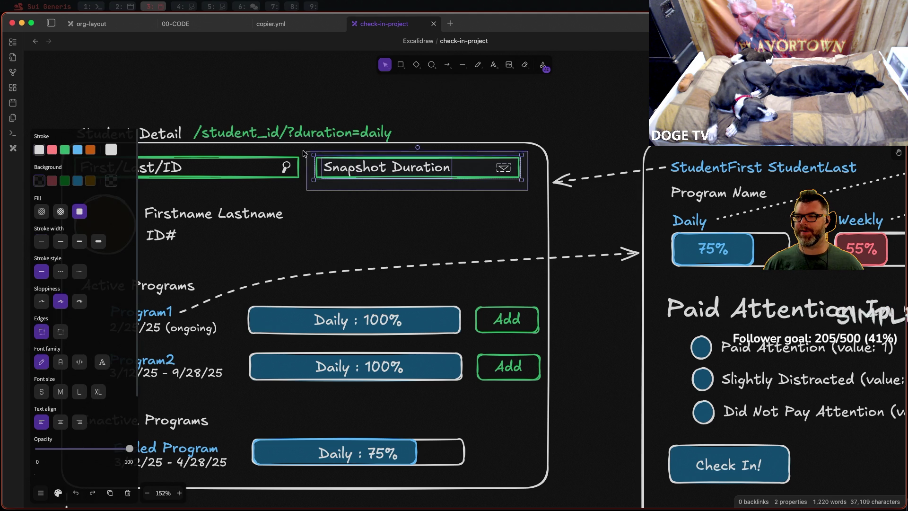
pyautogui.click(331, 167)
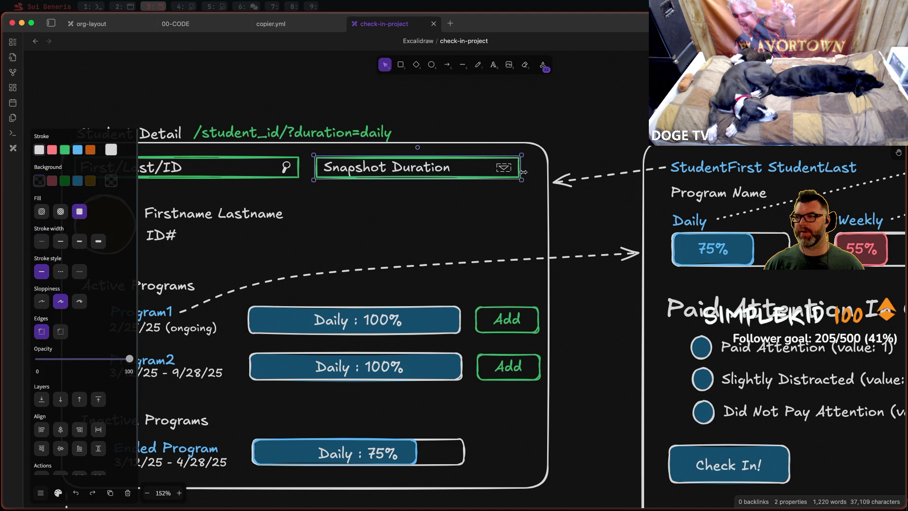
pyautogui.moveTo(516, 168); pyautogui.dragTo(467, 169)
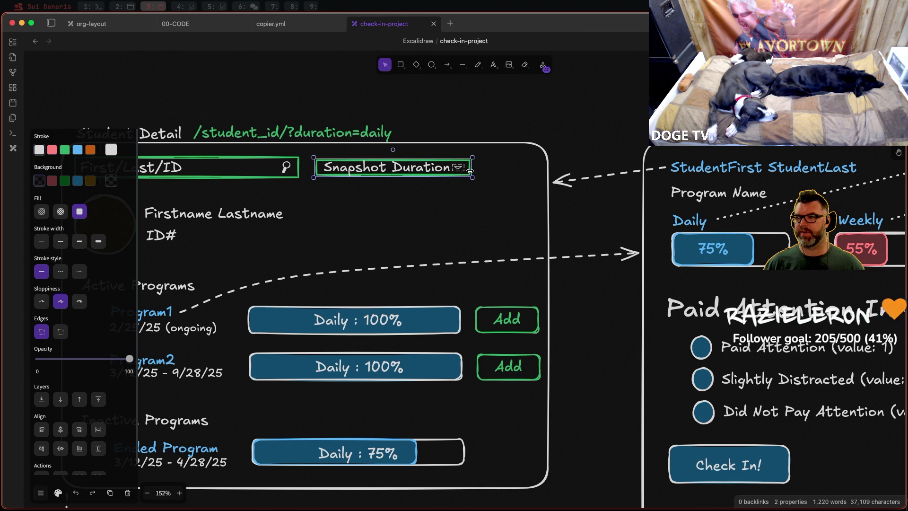
pyautogui.moveTo(466, 168); pyautogui.dragTo(476, 171)
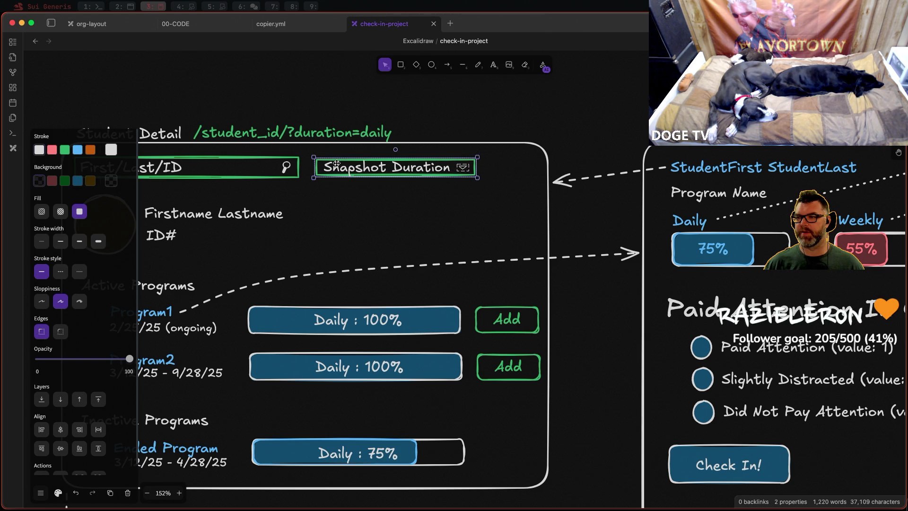
pyautogui.moveTo(380, 159); pyautogui.dragTo(402, 159)
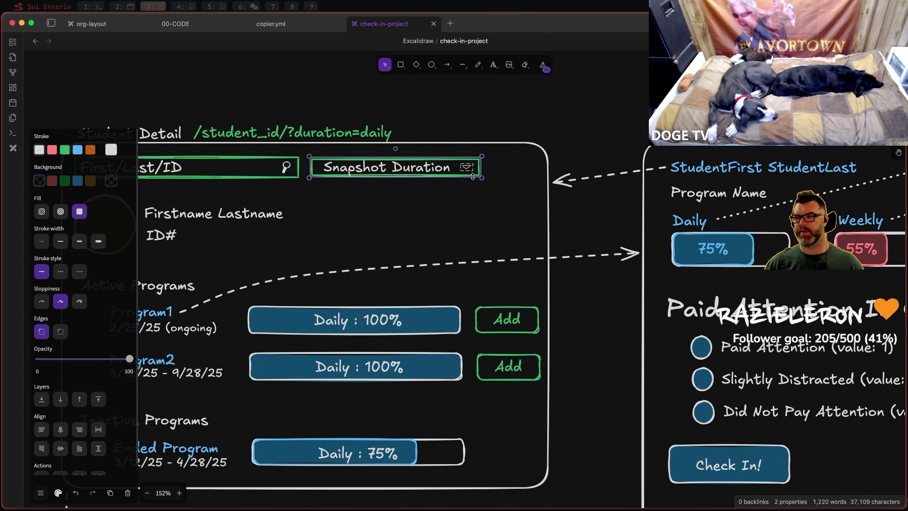
pyautogui.moveTo(481, 179); pyautogui.dragTo(514, 180)
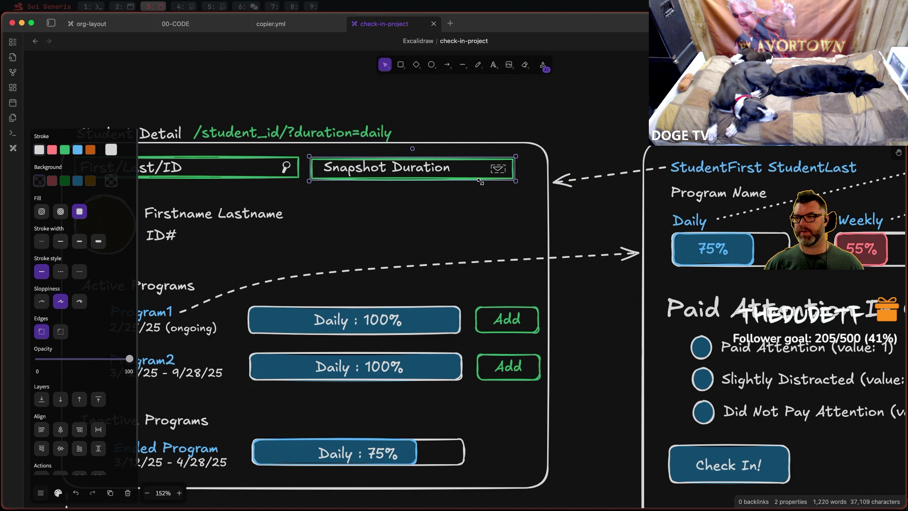
pyautogui.moveTo(484, 182); pyautogui.dragTo(487, 182)
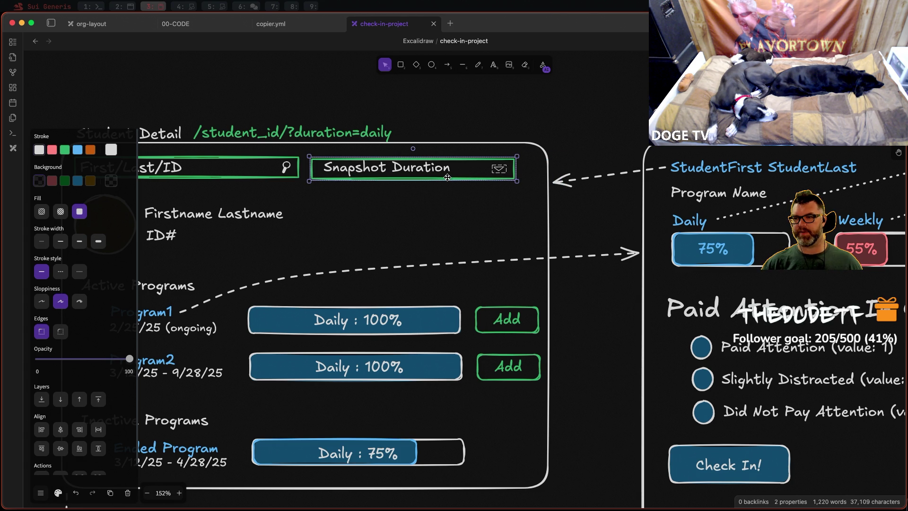
pyautogui.hotkey('ctrl', 'z')
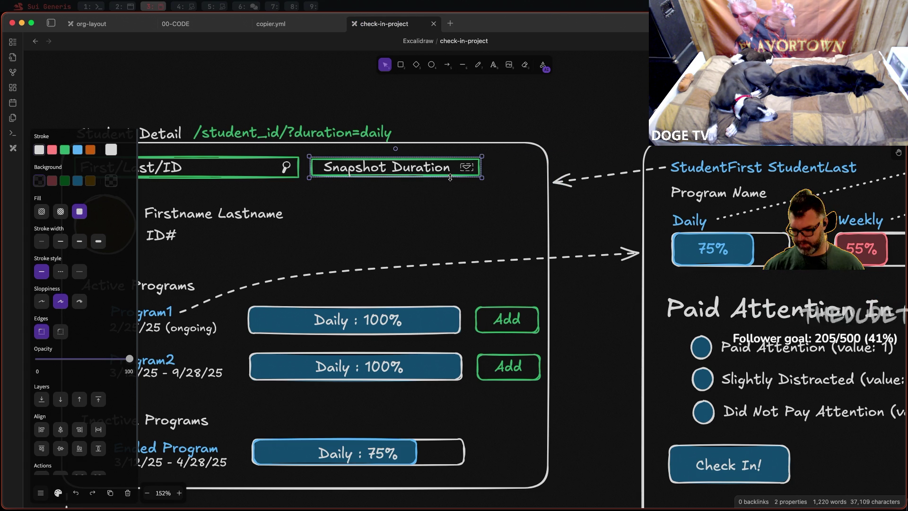
pyautogui.hotkey('ctrl', 'shift', 'z')
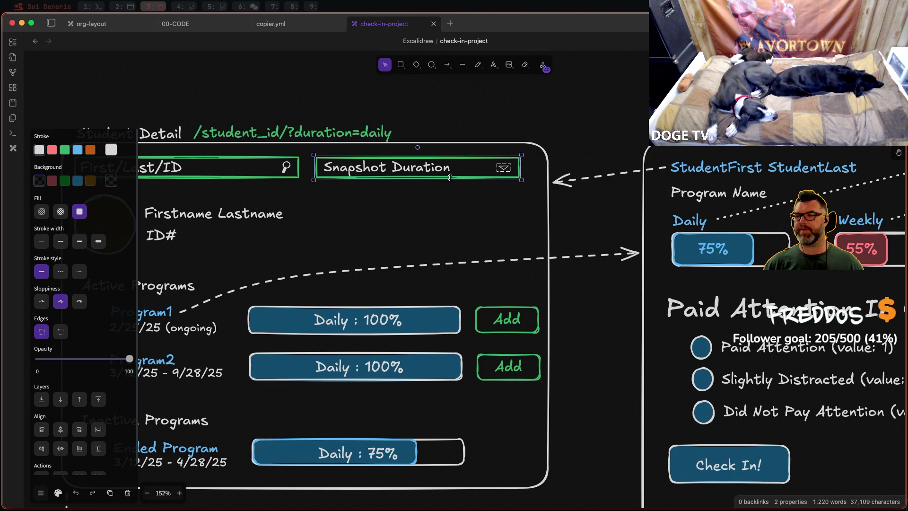
pyautogui.click(433, 209)
pyautogui.click(461, 179)
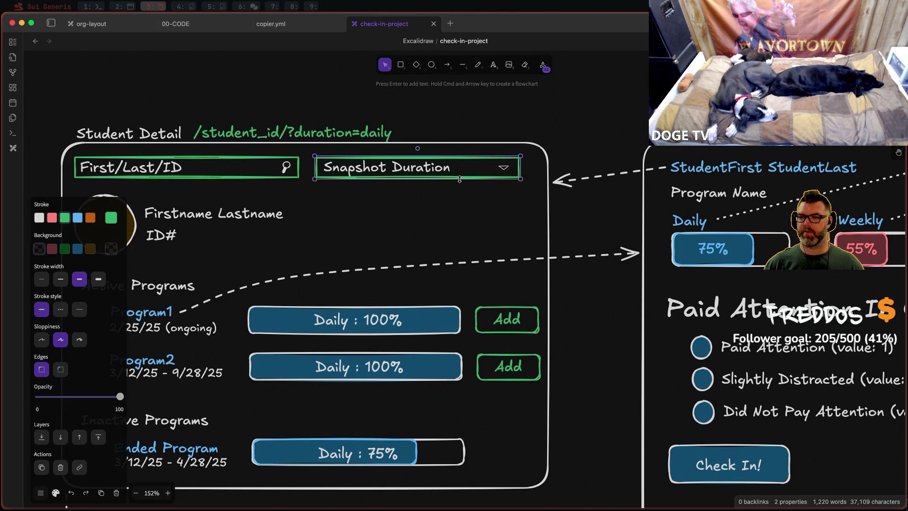
# Step: Move the green dropdown box beside Active Programs and shrink it to a shorter width
pyautogui.moveTo(459, 179); pyautogui.dragTo(438, 266)
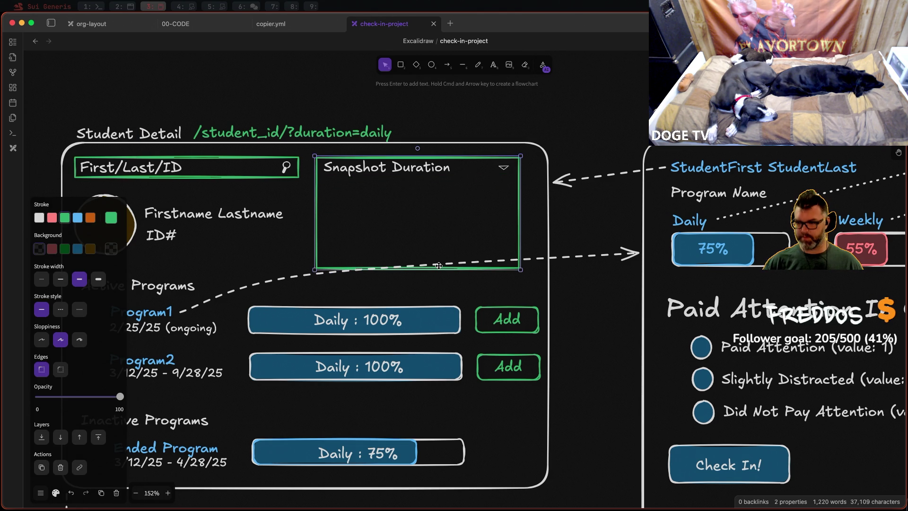
pyautogui.hotkey('ctrl', 'z')
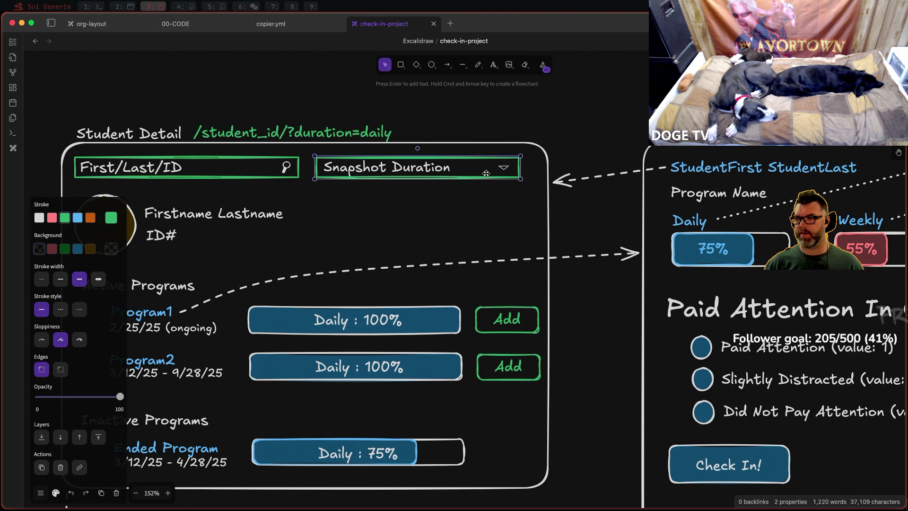
pyautogui.moveTo(485, 172); pyautogui.dragTo(379, 290)
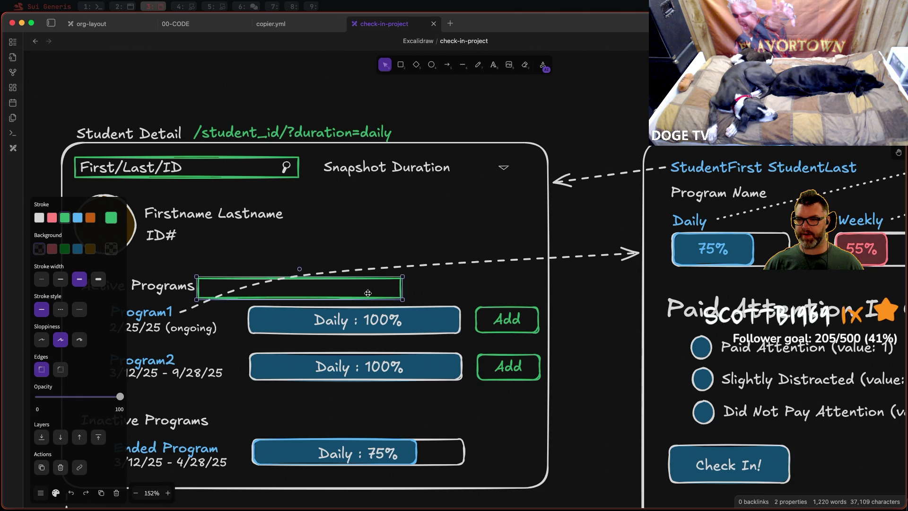
pyautogui.moveTo(379, 290); pyautogui.dragTo(369, 290)
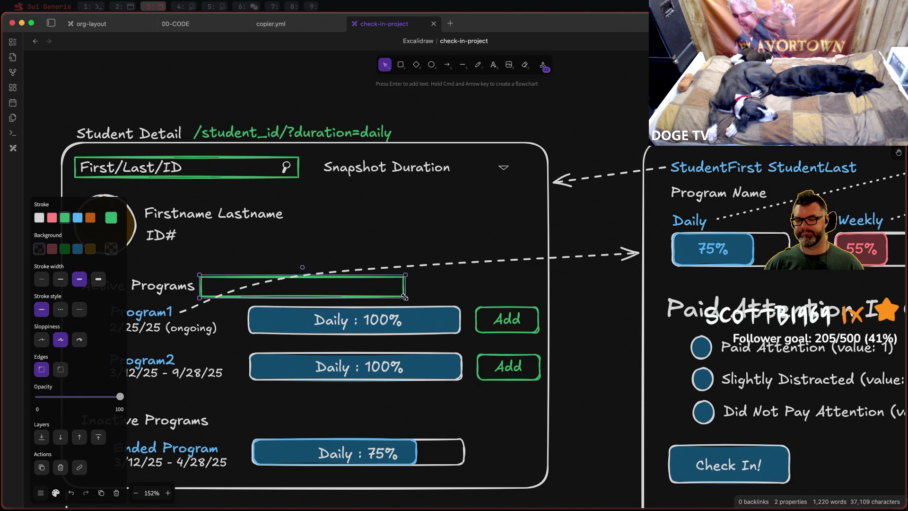
pyautogui.moveTo(405, 296); pyautogui.dragTo(274, 293)
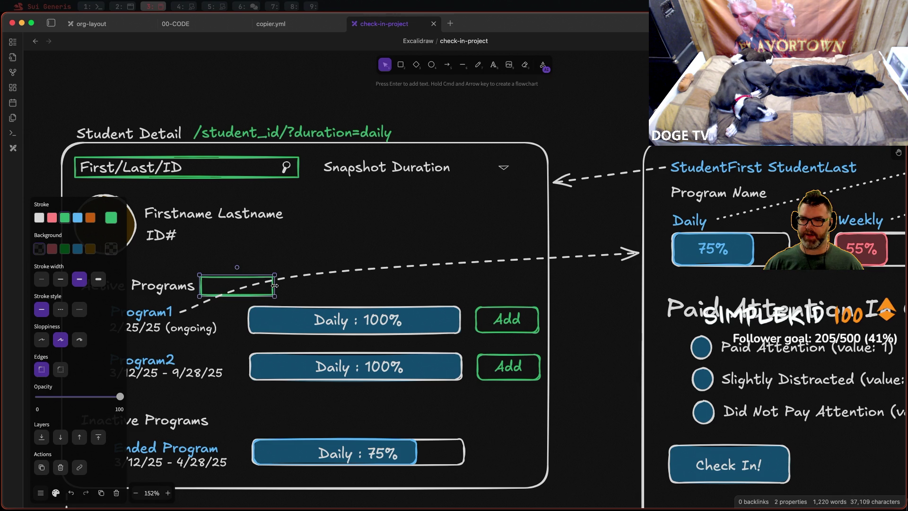
pyautogui.moveTo(275, 286)
pyautogui.mouseDown()
pyautogui.moveTo(282, 286)
pyautogui.moveTo(264, 288)
pyautogui.moveTo(299, 287)
pyautogui.mouseUp()
# Step: Move the dropdown chevron into the green box's right end
pyautogui.click(504, 168)
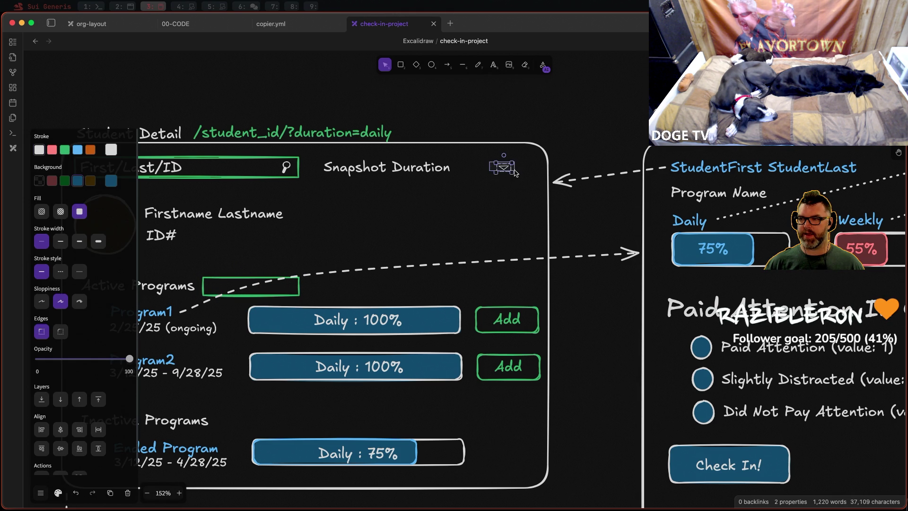
pyautogui.moveTo(515, 172); pyautogui.dragTo(287, 284)
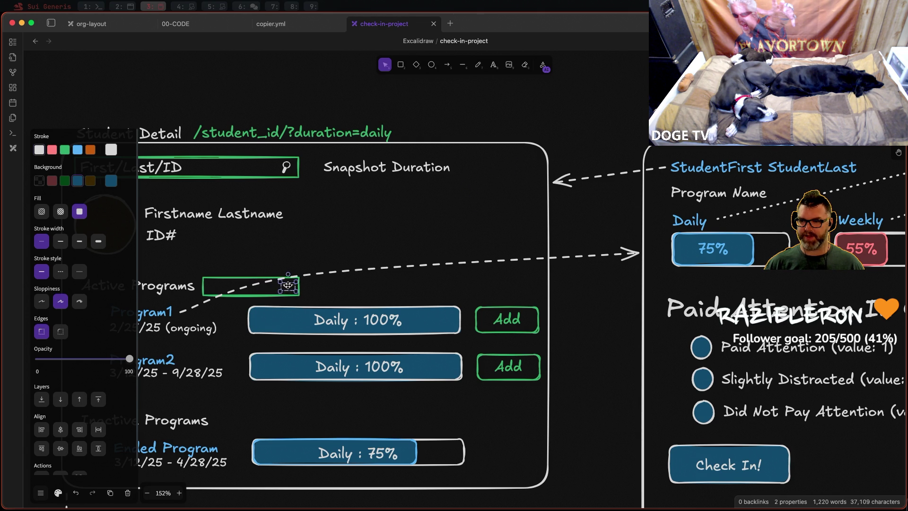
# Step: Trim the label to 'Duration' and move it into the dropdown box beside Active Programs
pyautogui.click(362, 165)
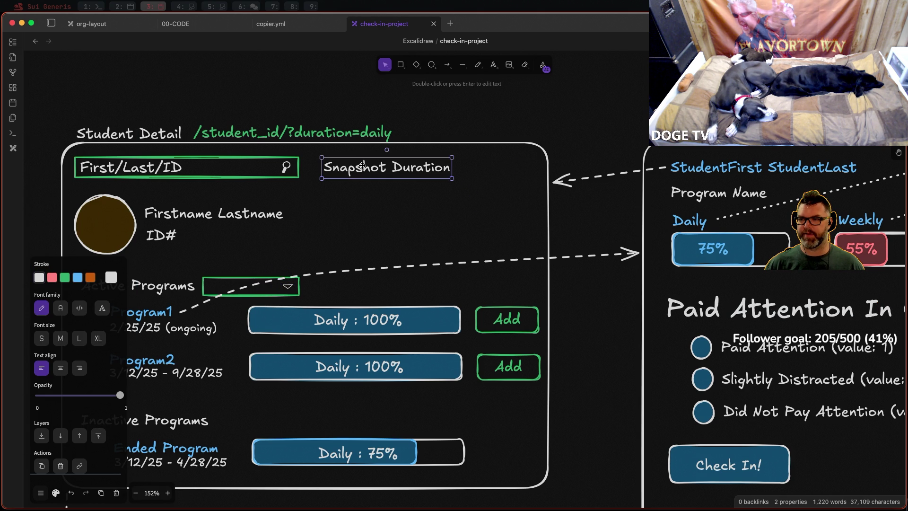
pyautogui.doubleClick(382, 168)
pyautogui.click(391, 168)
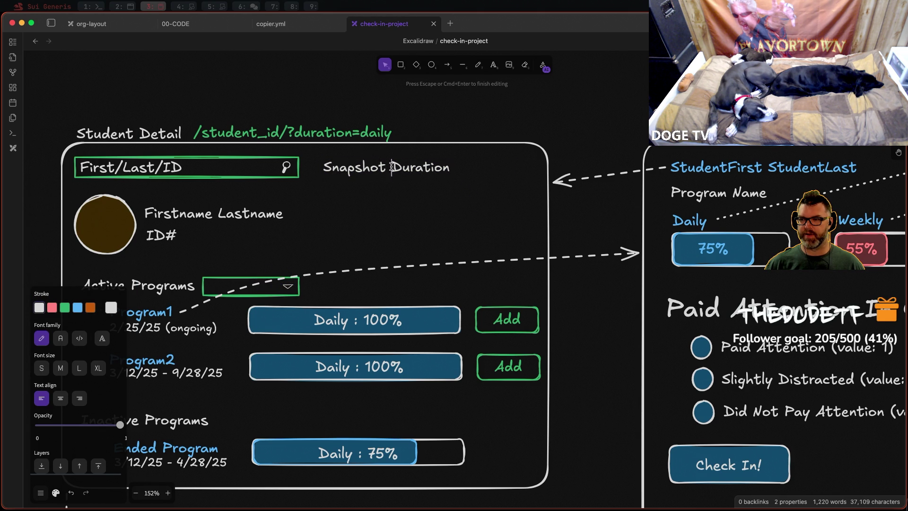
pyautogui.moveTo(392, 168); pyautogui.dragTo(333, 170)
pyautogui.press('BackSpace')
pyautogui.click(360, 210)
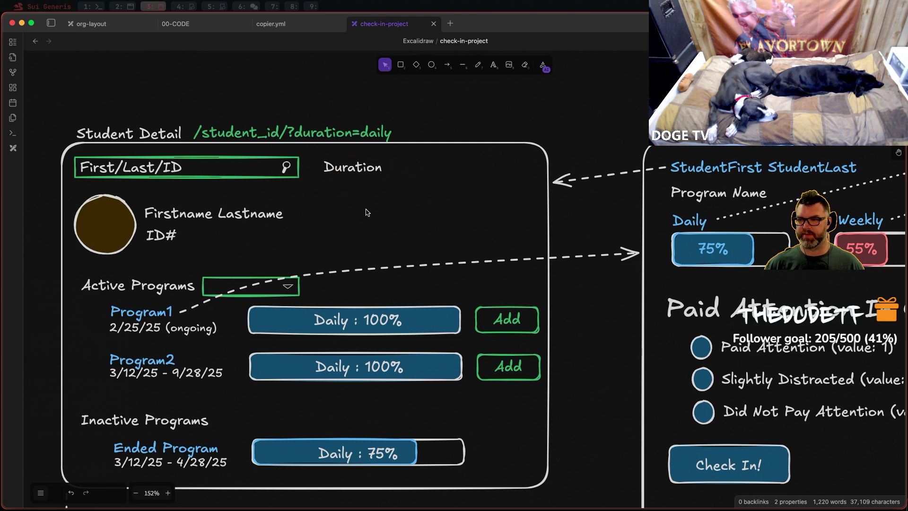
pyautogui.click(348, 174)
pyautogui.moveTo(357, 167); pyautogui.dragTo(242, 285)
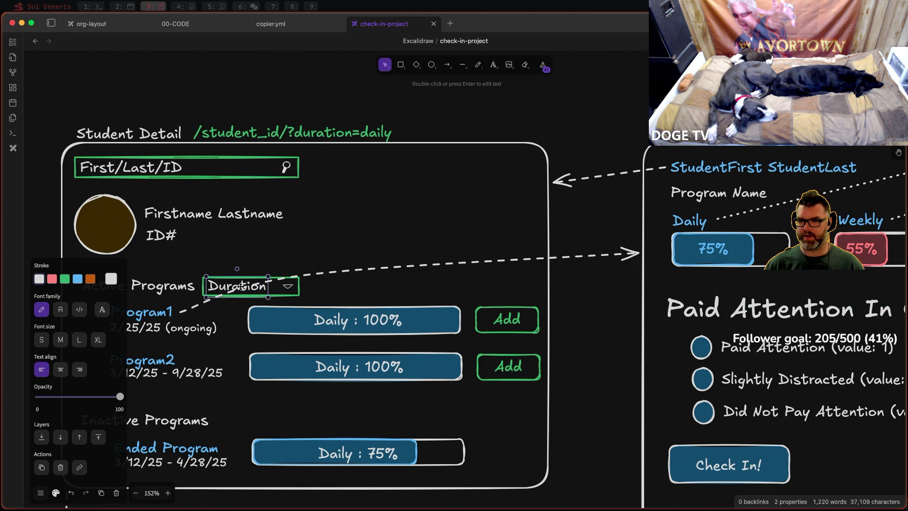
pyautogui.click(470, 252)
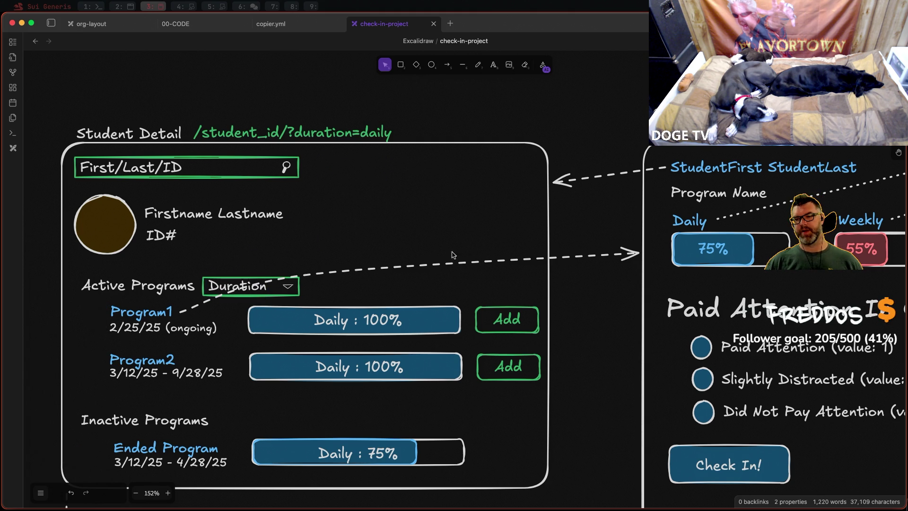
pyautogui.scroll(-2, 440, 248)
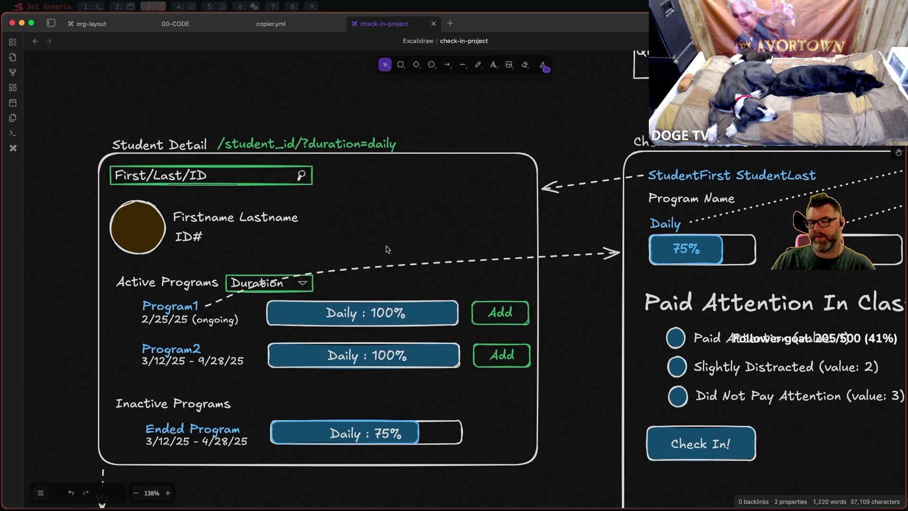
pyautogui.scroll(-2, 390, 237)
pyautogui.scroll(-3, 392, 238)
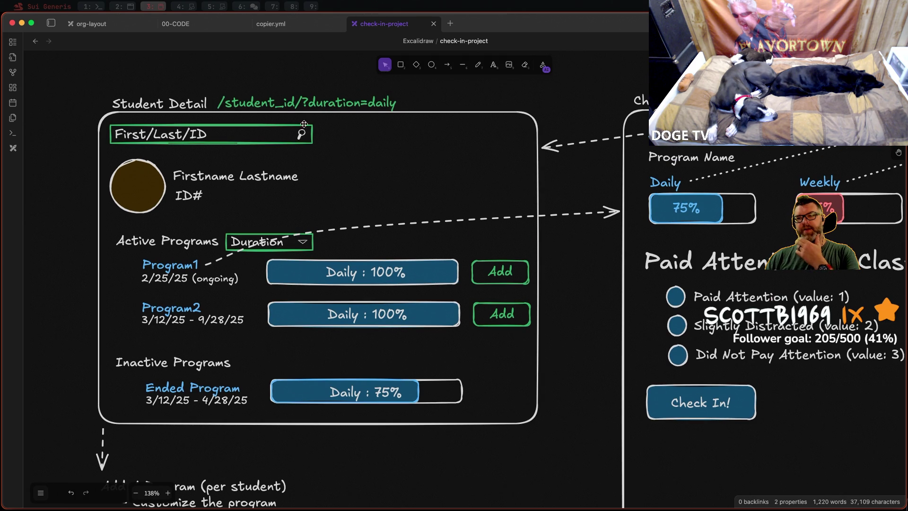
# Step: Widen the First/Last/ID search box across nearly the full frame width
pyautogui.click(312, 134)
pyautogui.moveTo(312, 133); pyautogui.dragTo(520, 145)
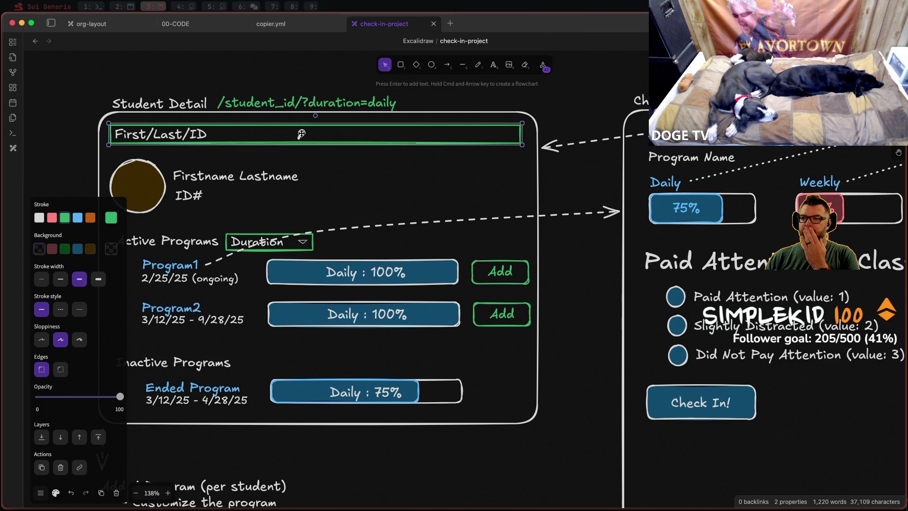
# Step: Move the magnifier icon to the right end of the widened search box
pyautogui.click(302, 134)
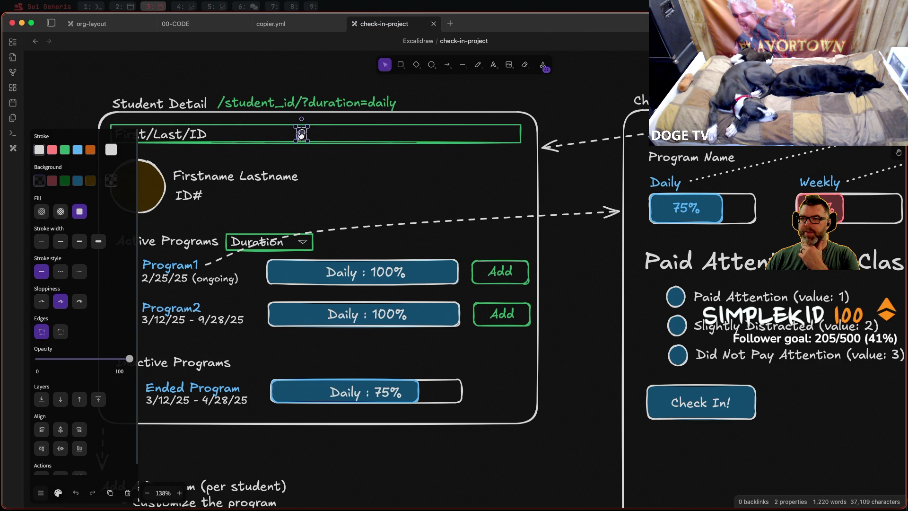
pyautogui.scroll(5, 301, 134)
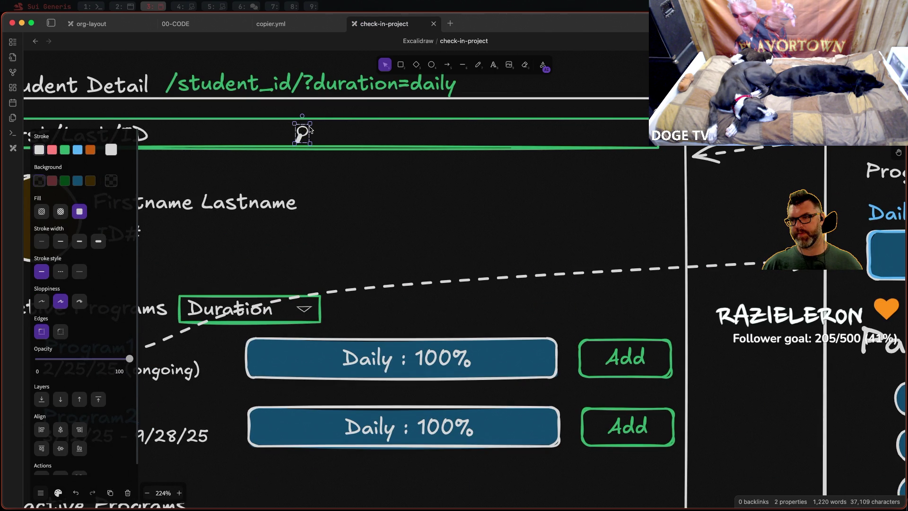
pyautogui.moveTo(302, 133); pyautogui.dragTo(641, 133)
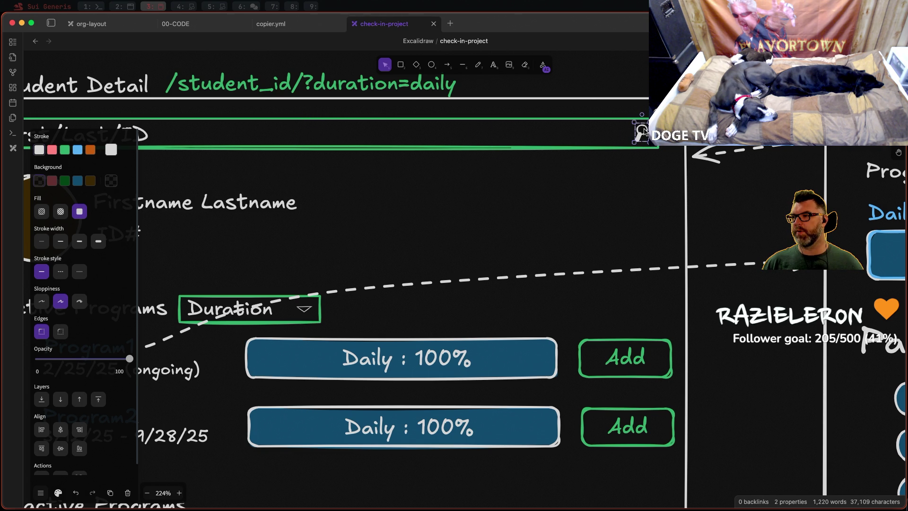
pyautogui.scroll(-5, 499, 206)
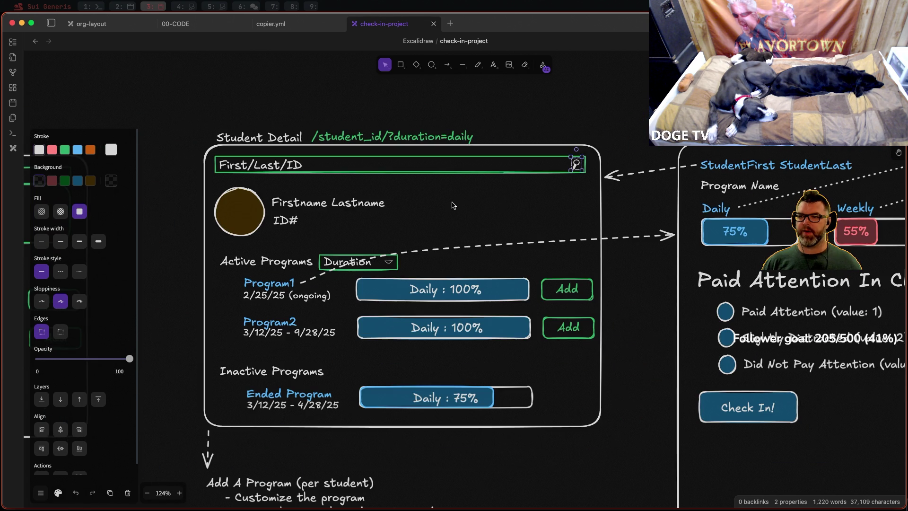
pyautogui.click(531, 124)
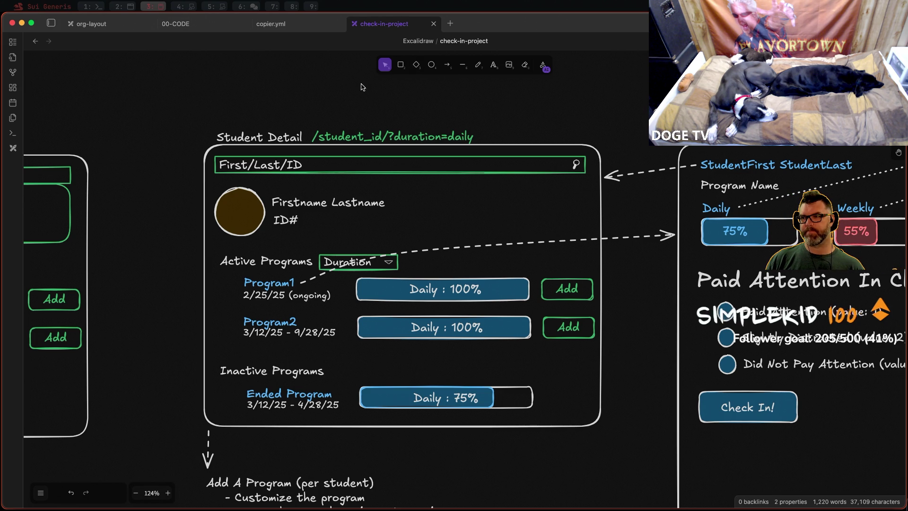
# Step: Draw a rectangle beside the student name with green solid outline, rounded corners and blue fill
pyautogui.click(401, 65)
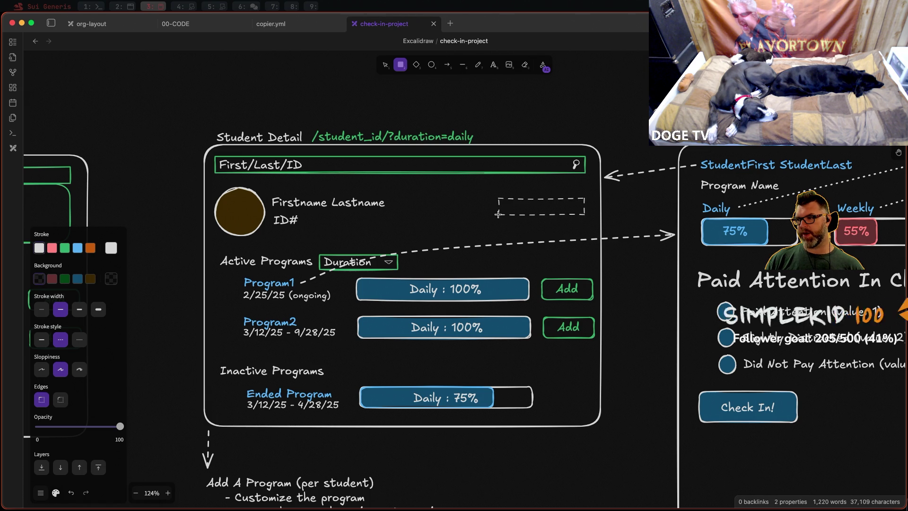
pyautogui.moveTo(505, 216); pyautogui.dragTo(496, 215)
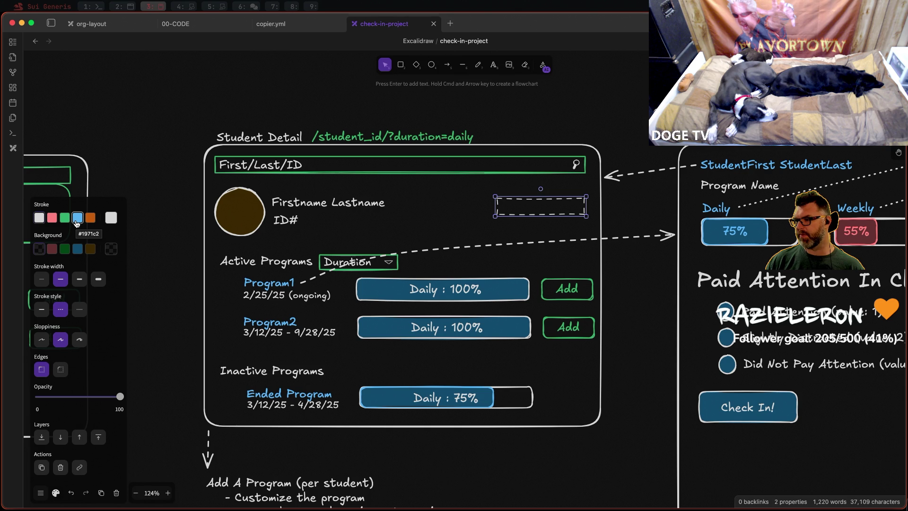
pyautogui.click(66, 217)
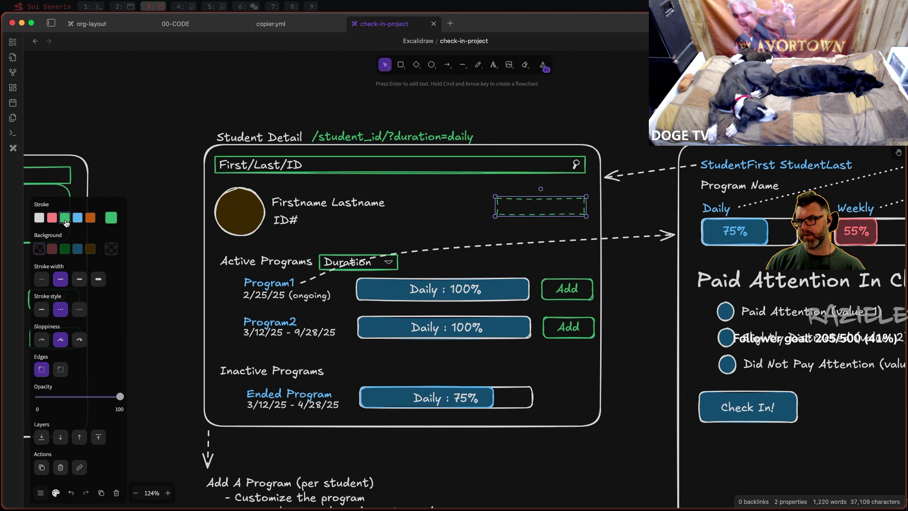
pyautogui.click(41, 310)
pyautogui.click(60, 370)
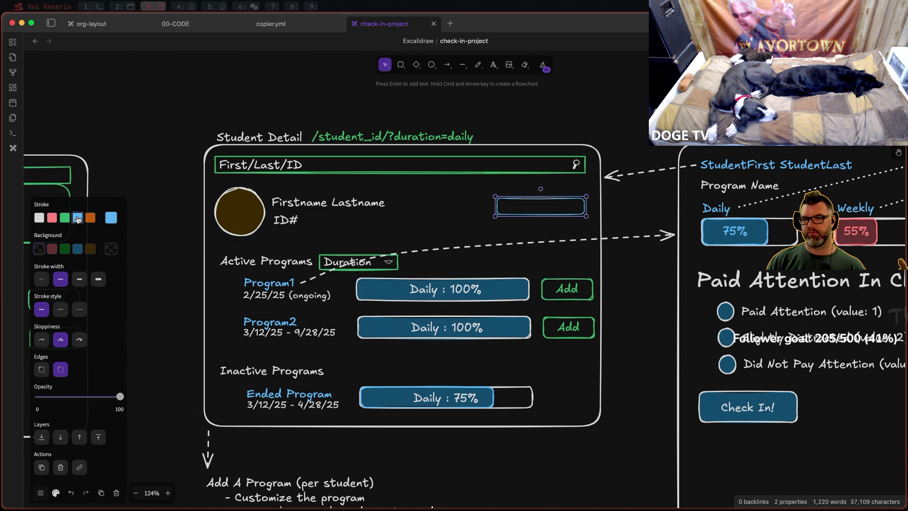
pyautogui.click(78, 249)
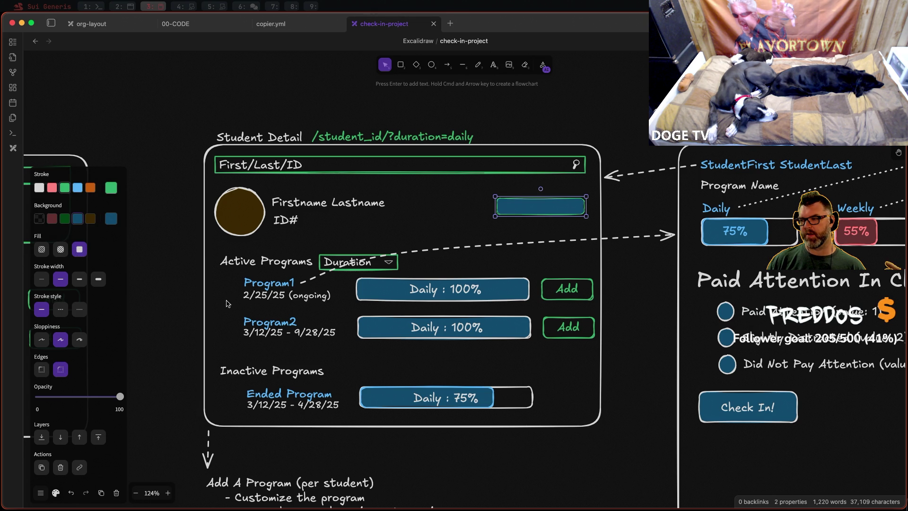
pyautogui.click(713, 410)
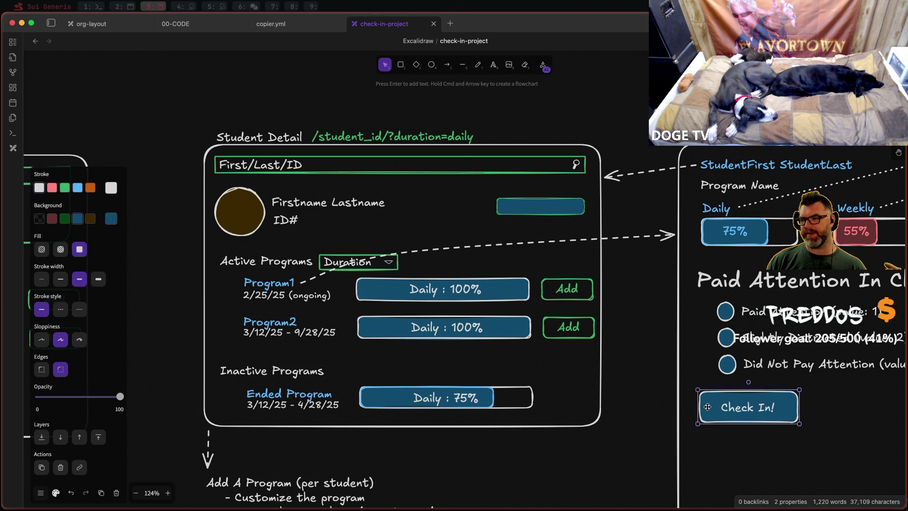
# Step: Give the Check In! button a green outline and make the first Add button blue with a white label
pyautogui.click(65, 187)
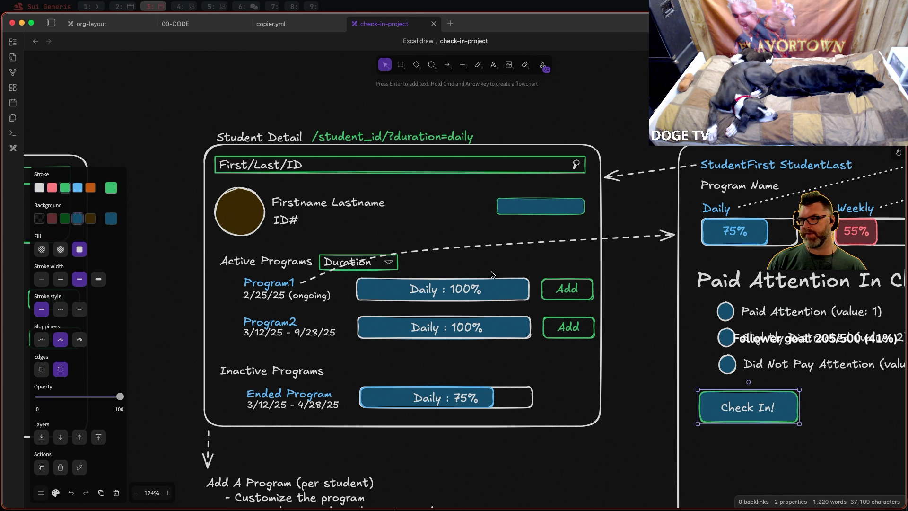
pyautogui.click(545, 206)
pyautogui.click(582, 292)
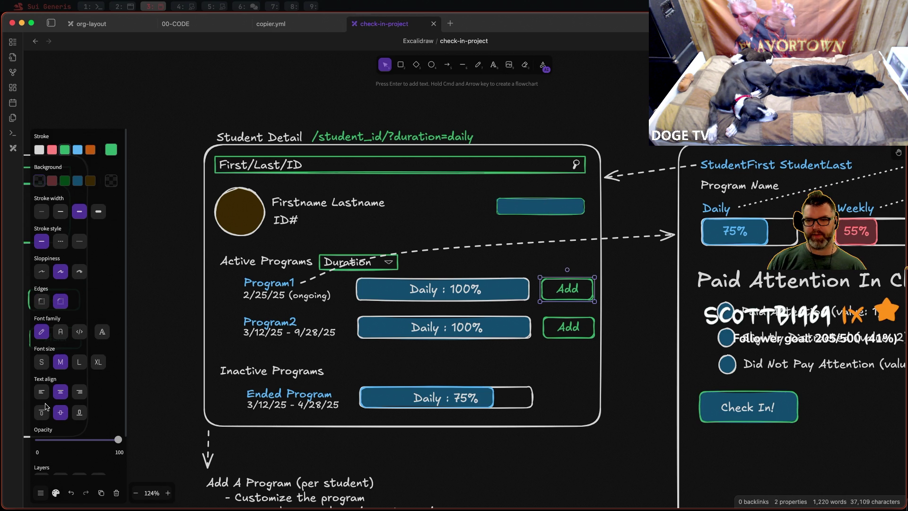
pyautogui.click(78, 181)
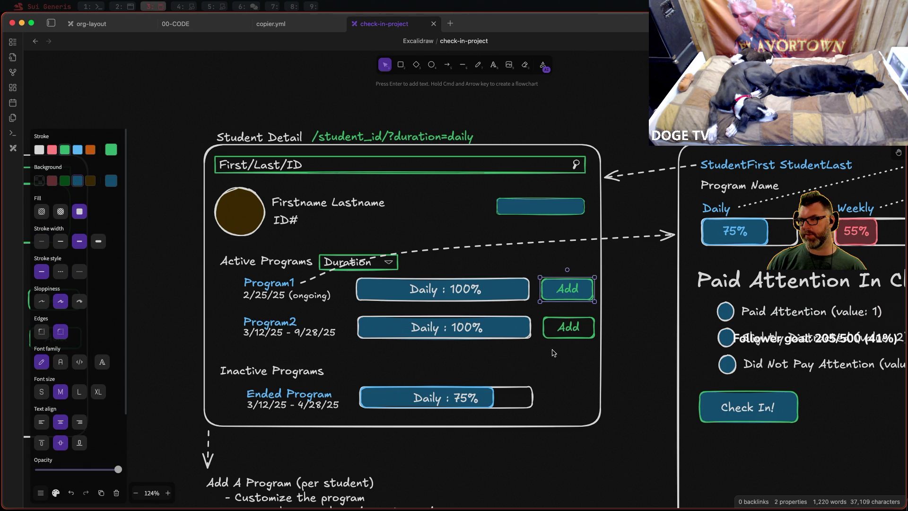
pyautogui.doubleClick(570, 289)
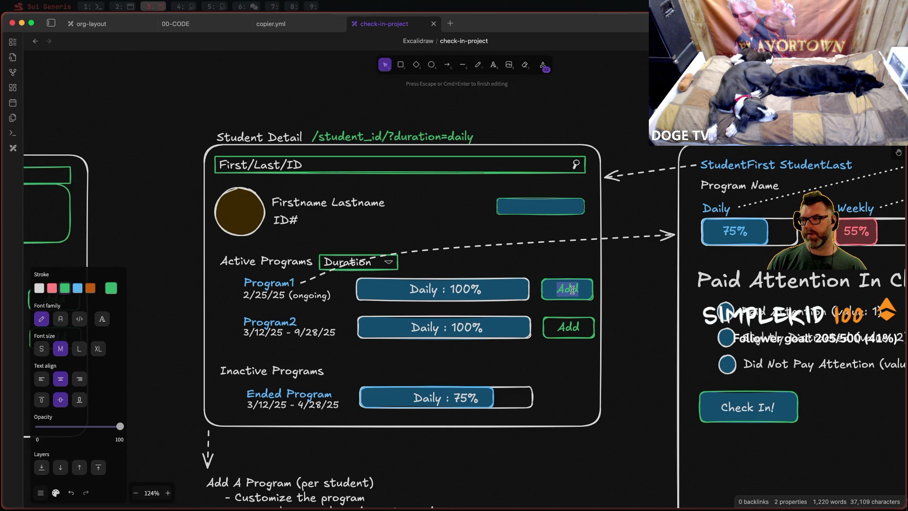
pyautogui.click(39, 290)
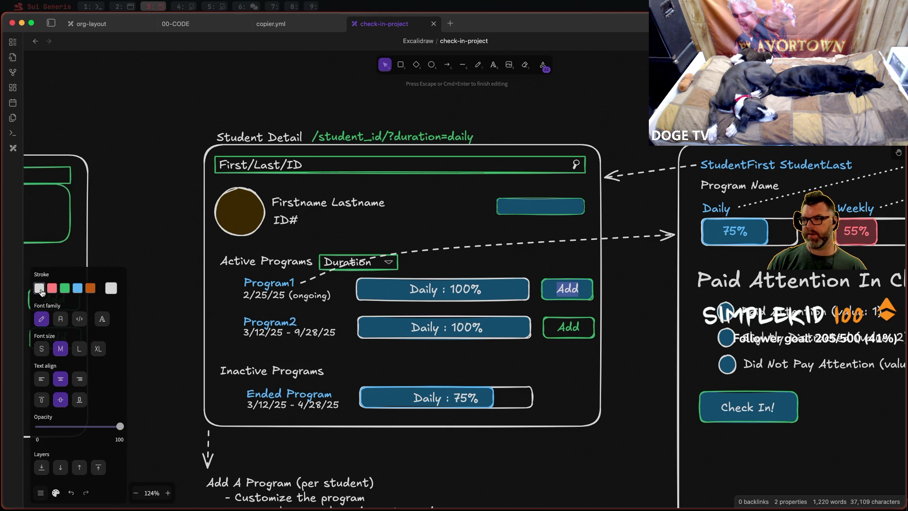
# Step: Make the second Add button blue-filled with a white label to match
pyautogui.doubleClick(577, 328)
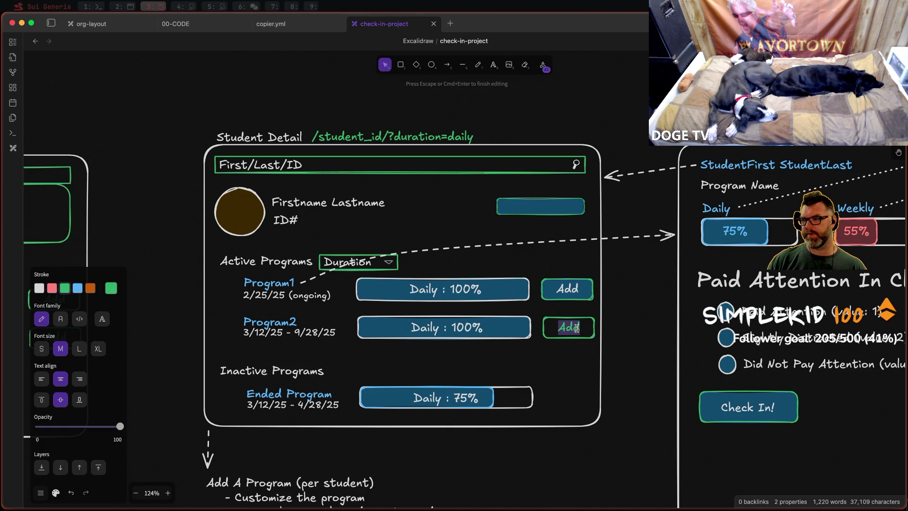
pyautogui.click(40, 288)
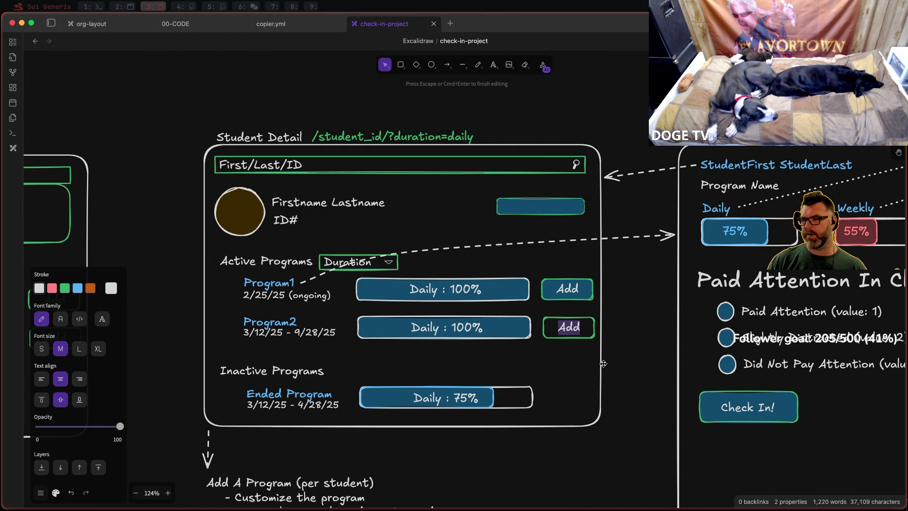
pyautogui.click(615, 344)
pyautogui.click(590, 333)
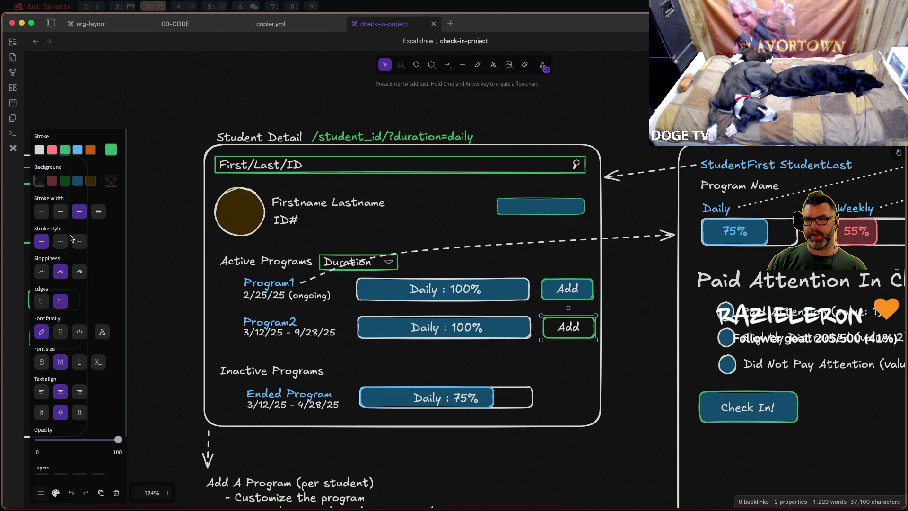
pyautogui.click(81, 181)
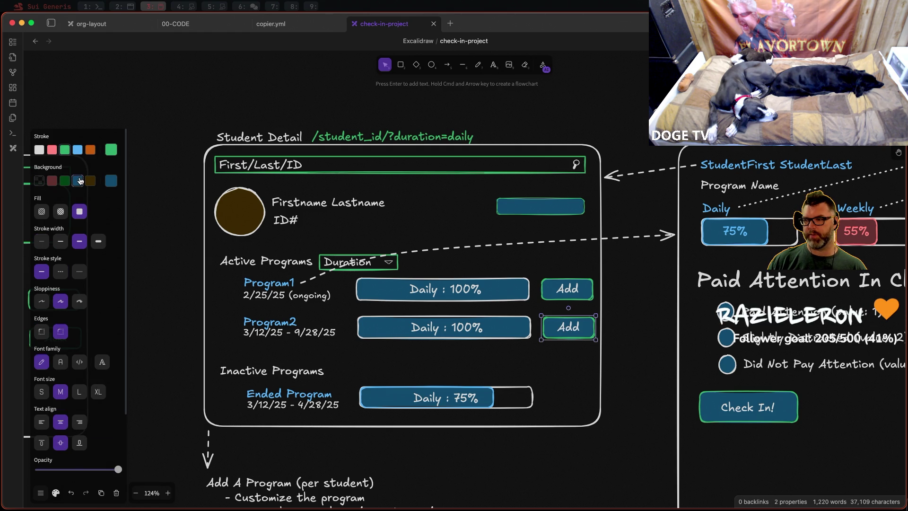
pyautogui.click(545, 207)
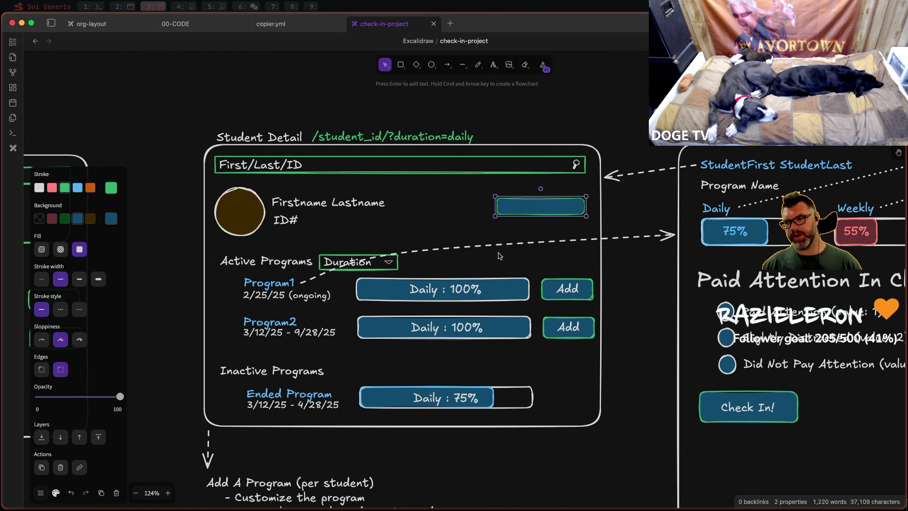
pyautogui.scroll(-5, 499, 255)
pyautogui.scroll(4, 507, 230)
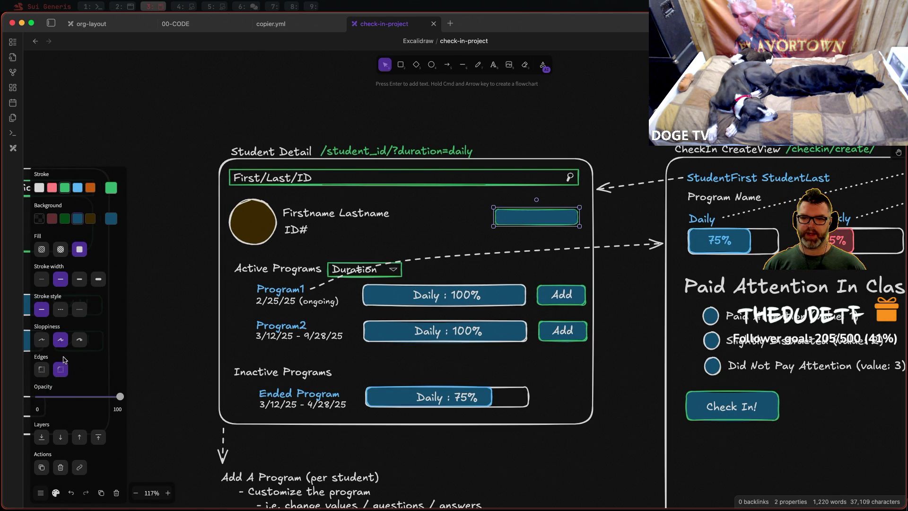
# Step: Label the blue shape 'Create Program' and resize it wider and shorter to fit the text
pyautogui.doubleClick(538, 216)
pyautogui.write('Cr')
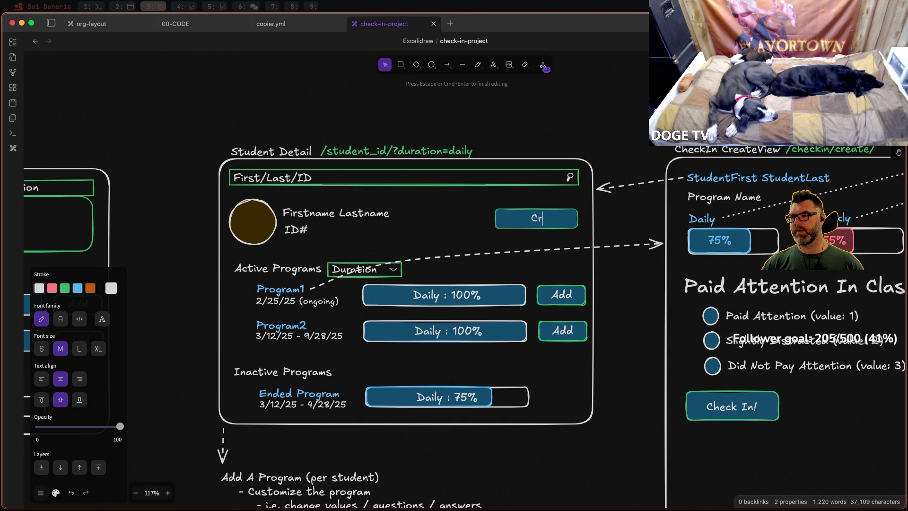
pyautogui.write('eate ')
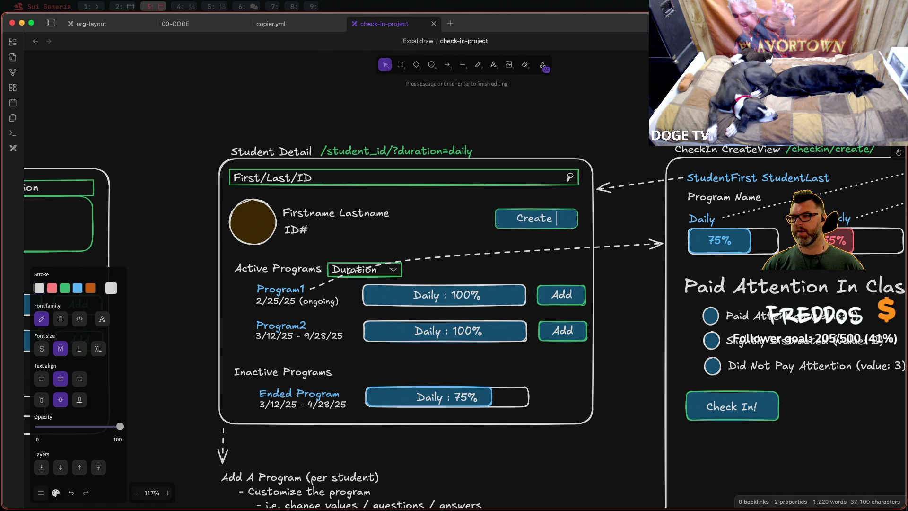
pyautogui.write('Program')
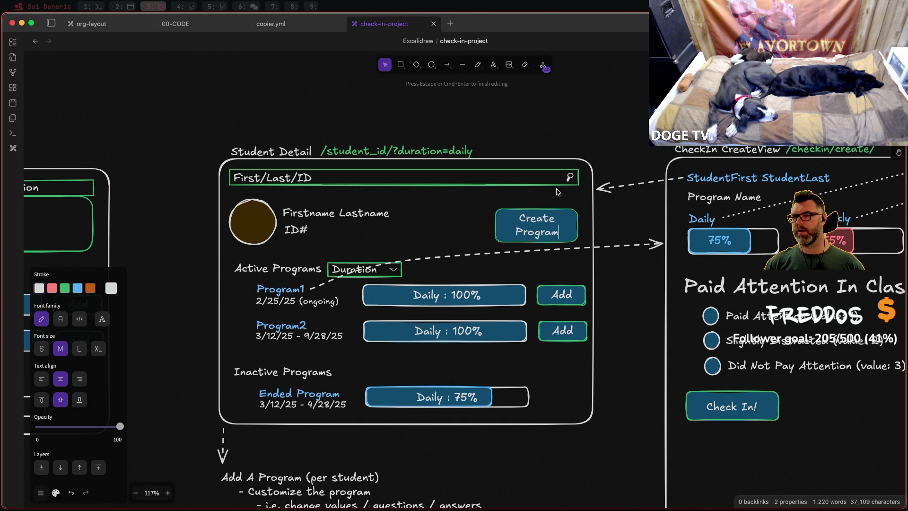
pyautogui.click(580, 225)
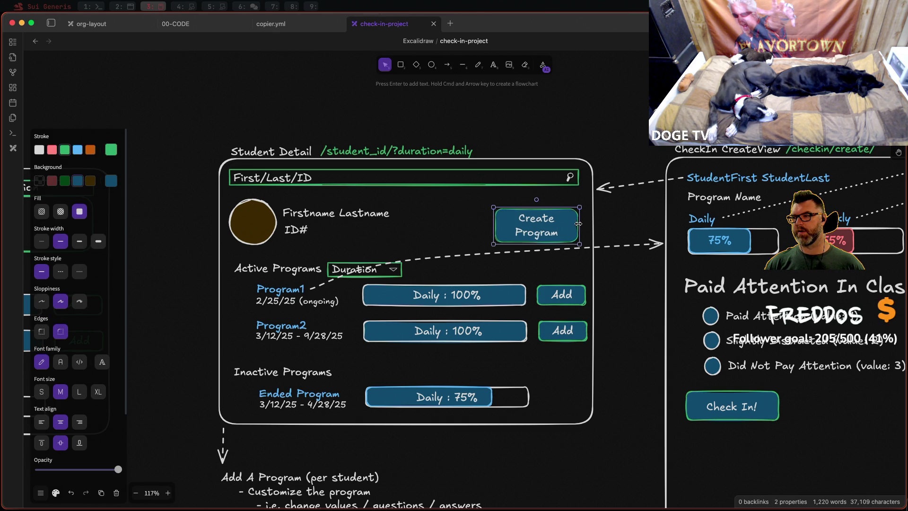
pyautogui.moveTo(579, 224); pyautogui.dragTo(594, 224)
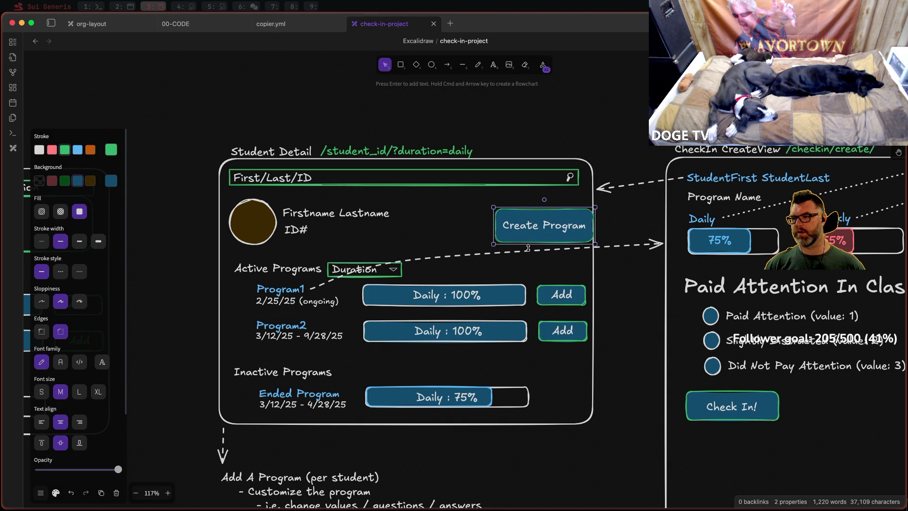
pyautogui.moveTo(528, 248)
pyautogui.mouseDown()
pyautogui.moveTo(536, 220)
pyautogui.moveTo(525, 218)
pyautogui.mouseUp()
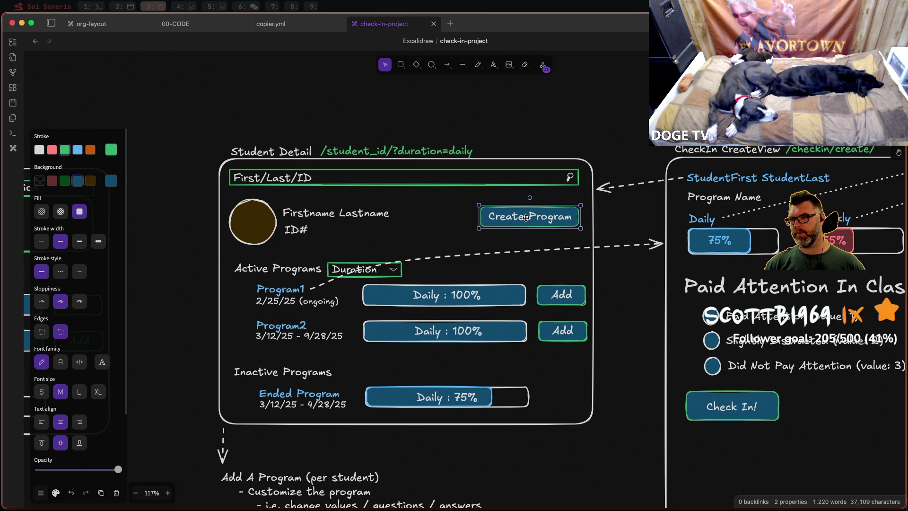
pyautogui.click(520, 114)
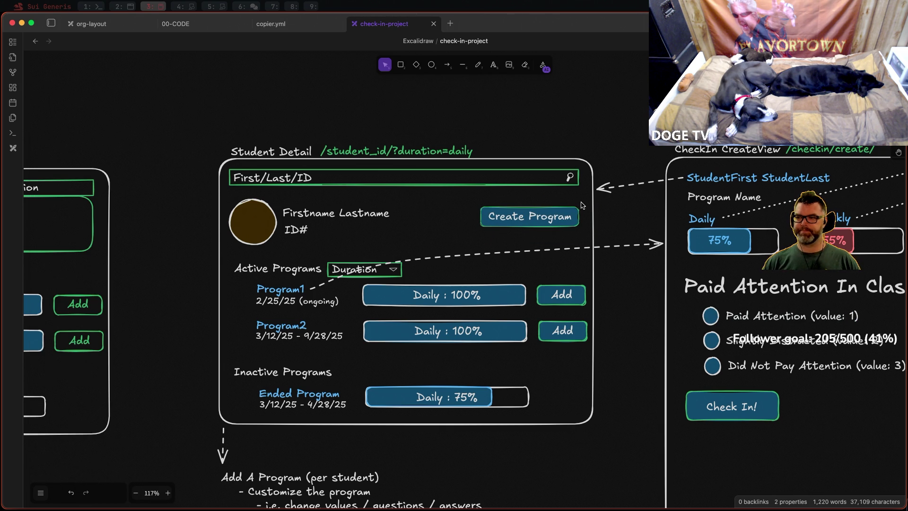
pyautogui.keyDown('ctrl'); pyautogui.scroll(-5, 582, 205); pyautogui.keyUp('ctrl')
pyautogui.hscroll(3, 496, 147)
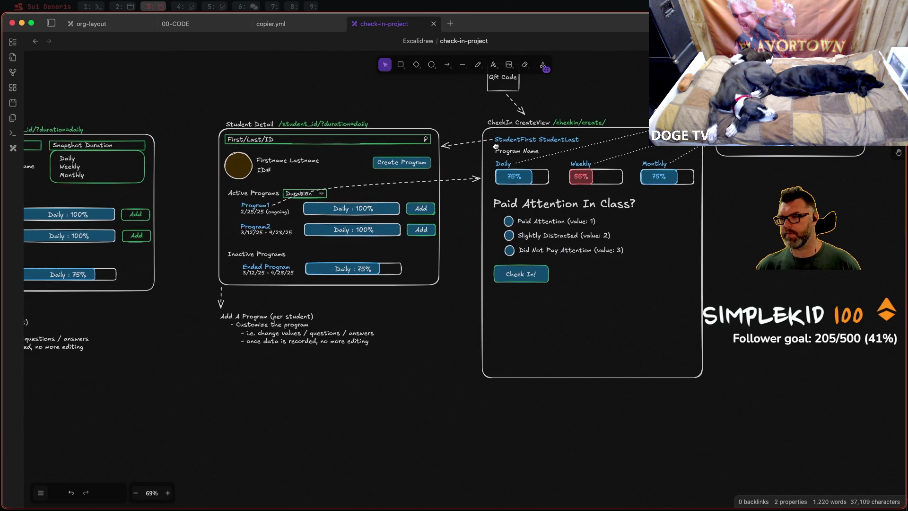
pyautogui.hscroll(1, 496, 146)
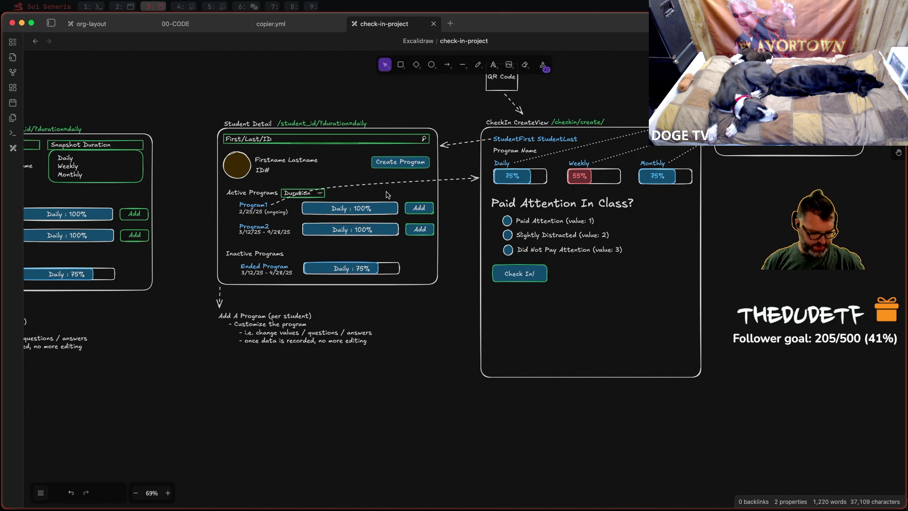
pyautogui.scroll(2, 321, 203)
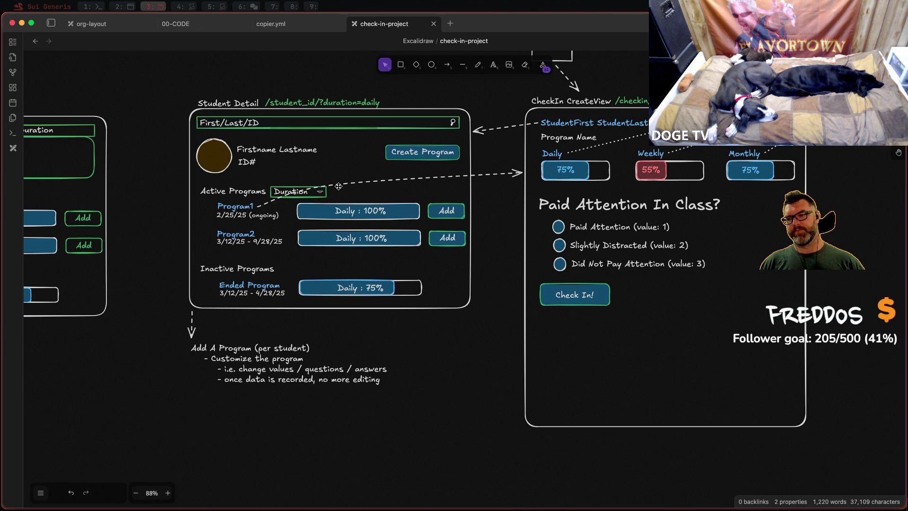
pyautogui.scroll(3, 339, 187)
pyautogui.scroll(4, 348, 188)
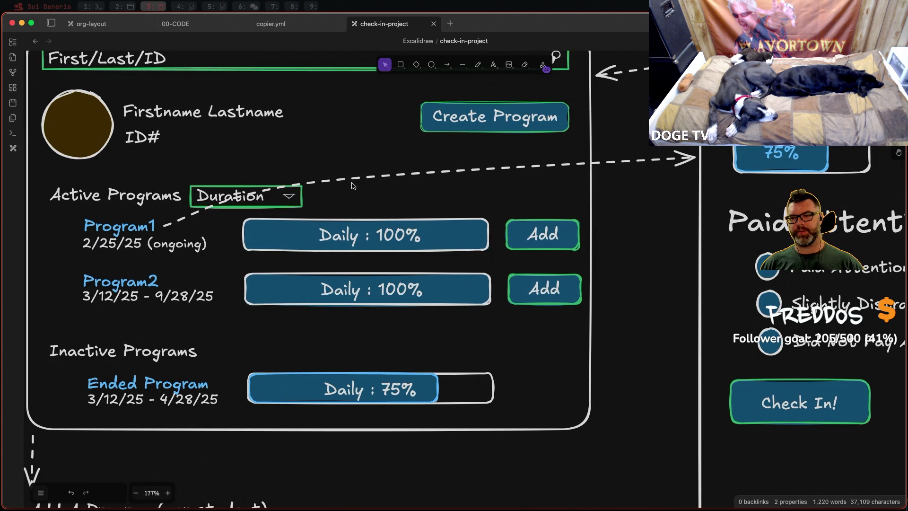
# Step: Nudge the Duration dropdown slightly right of the Active Programs heading, keeping its dashed arrow attached
pyautogui.click(287, 187)
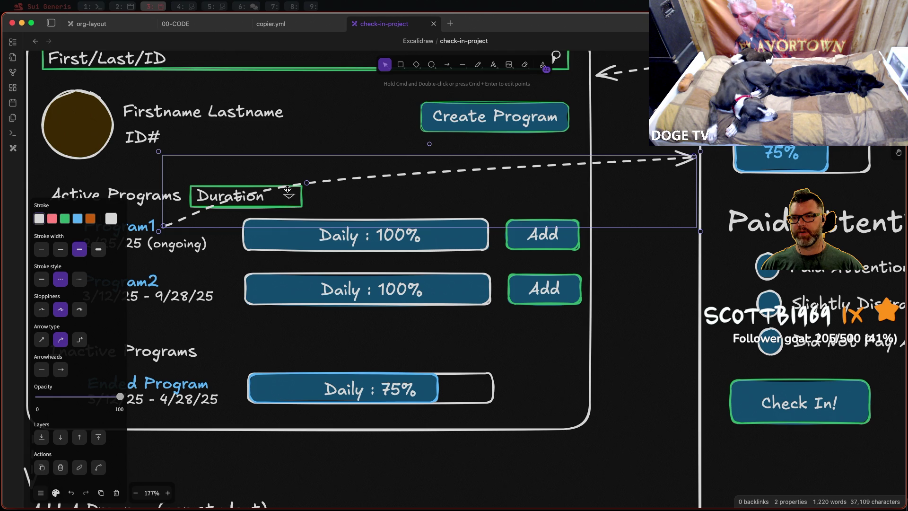
pyautogui.press('Escape')
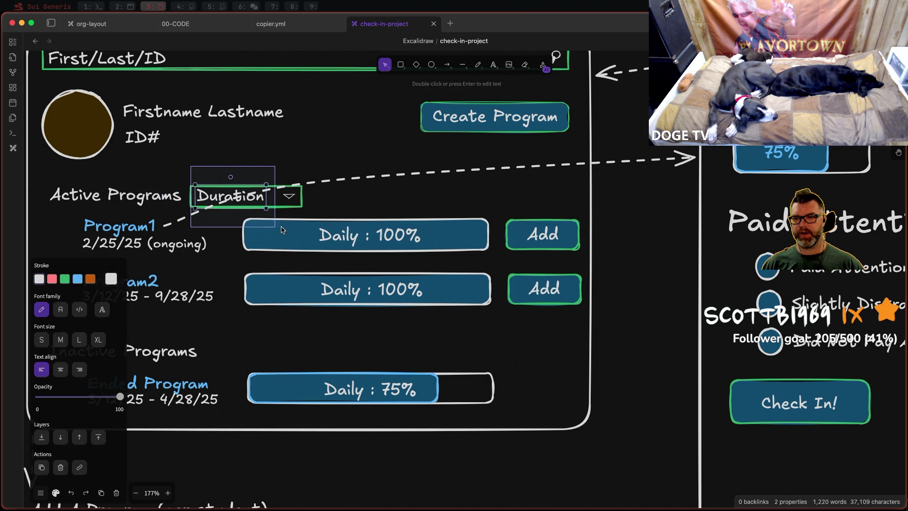
pyautogui.moveTo(190, 168); pyautogui.dragTo(319, 219)
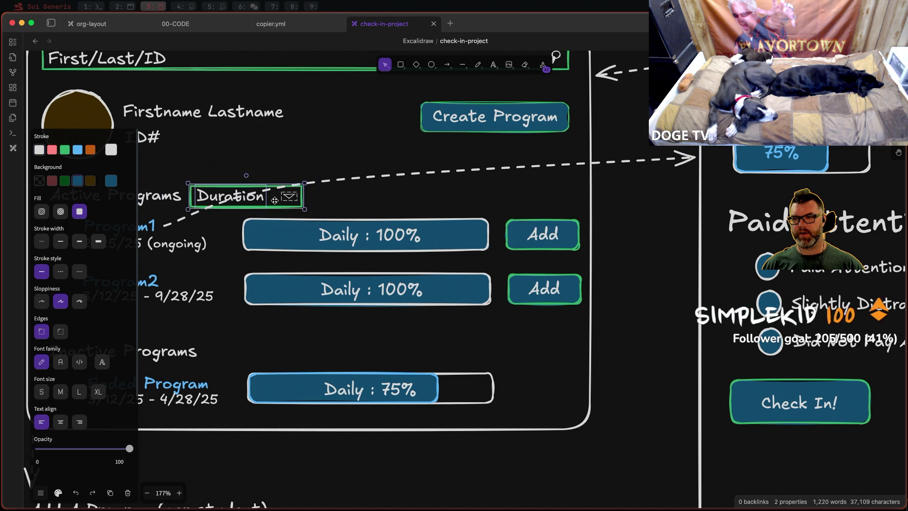
pyautogui.moveTo(273, 200)
pyautogui.mouseDown()
pyautogui.moveTo(559, 200)
pyautogui.moveTo(460, 202)
pyautogui.mouseUp()
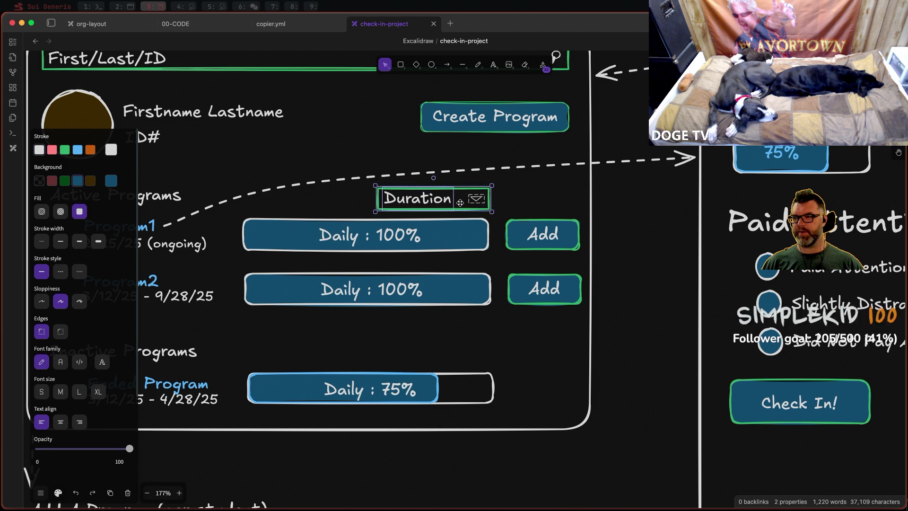
pyautogui.moveTo(460, 202); pyautogui.dragTo(325, 201)
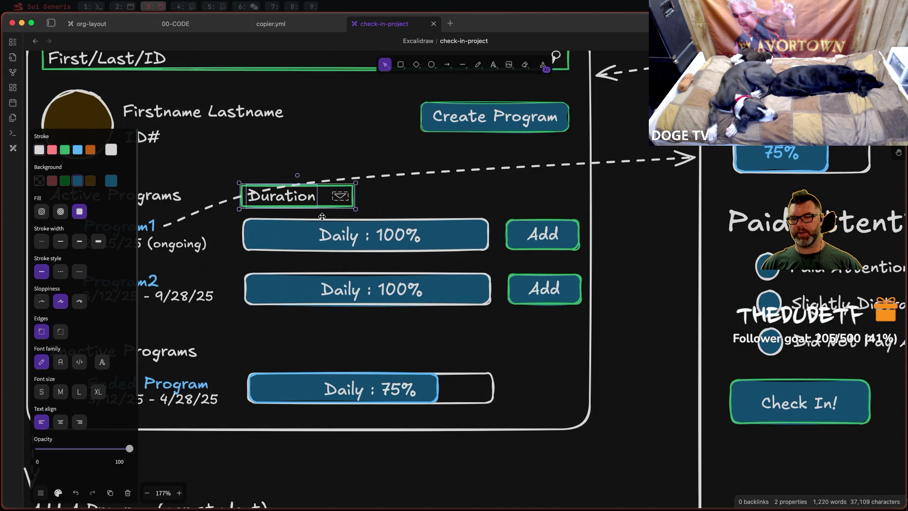
pyautogui.scroll(-5, 325, 200)
pyautogui.click(318, 74)
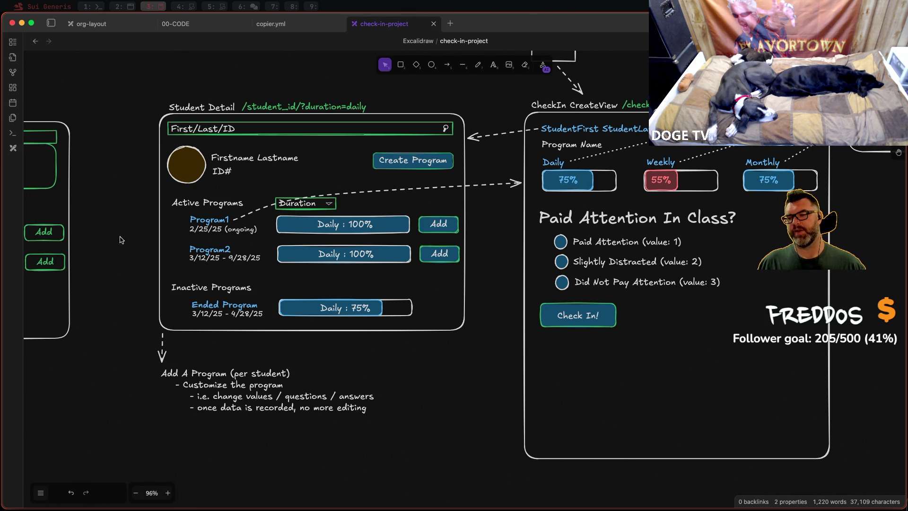
pyautogui.scroll(-3, 119, 240)
pyautogui.hscroll(-5, 126, 242)
pyautogui.scroll(-2, 288, 217)
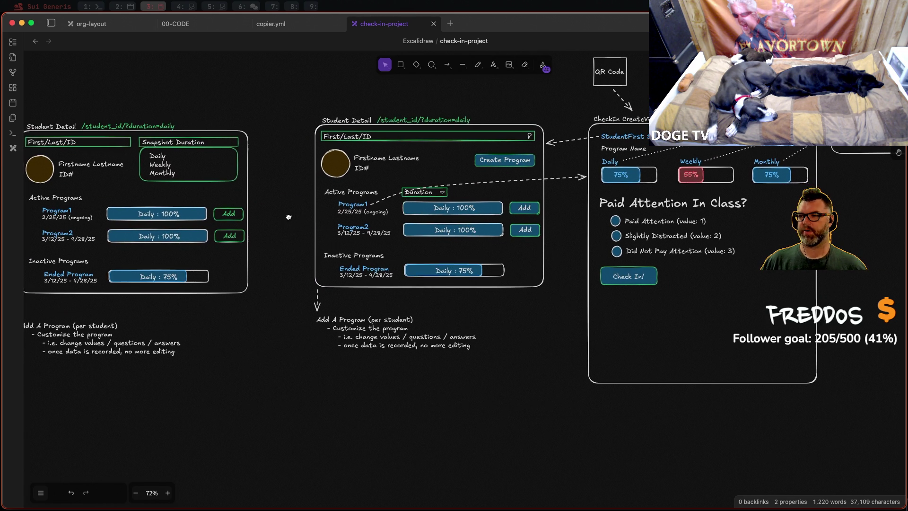
pyautogui.scroll(-1, 289, 216)
pyautogui.scroll(-2, 288, 209)
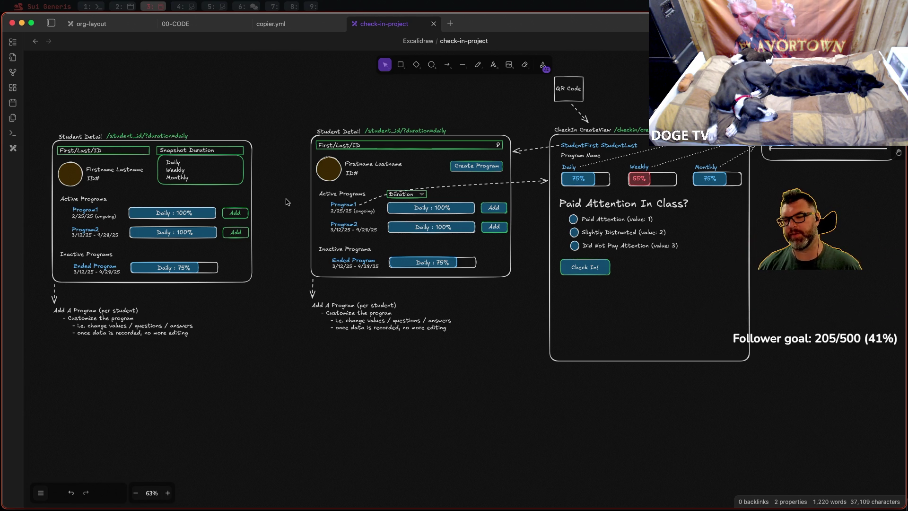
# Step: Move the Add A Program note from under the new wireframe up near the data tables
pyautogui.moveTo(465, 346)
pyautogui.mouseDown()
pyautogui.moveTo(287, 287)
pyautogui.moveTo(280, 275)
pyautogui.mouseUp()
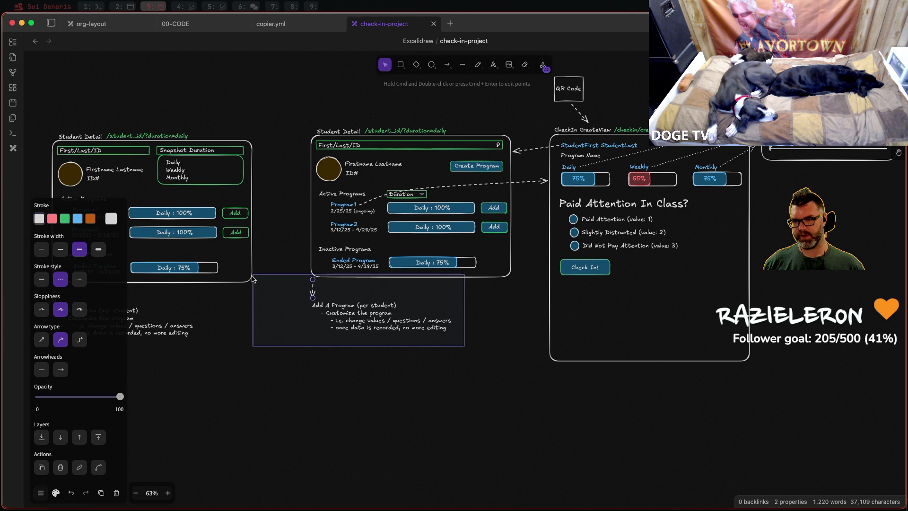
pyautogui.click(372, 336)
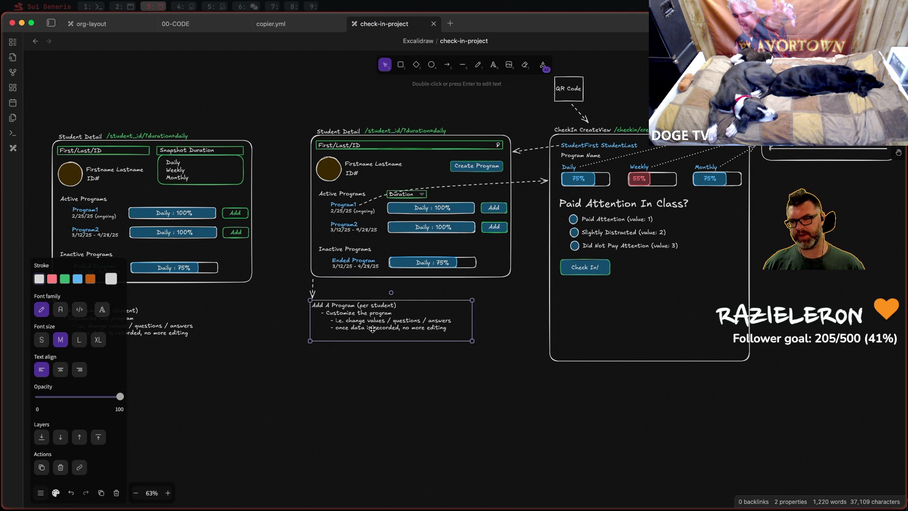
pyautogui.scroll(-3, 378, 331)
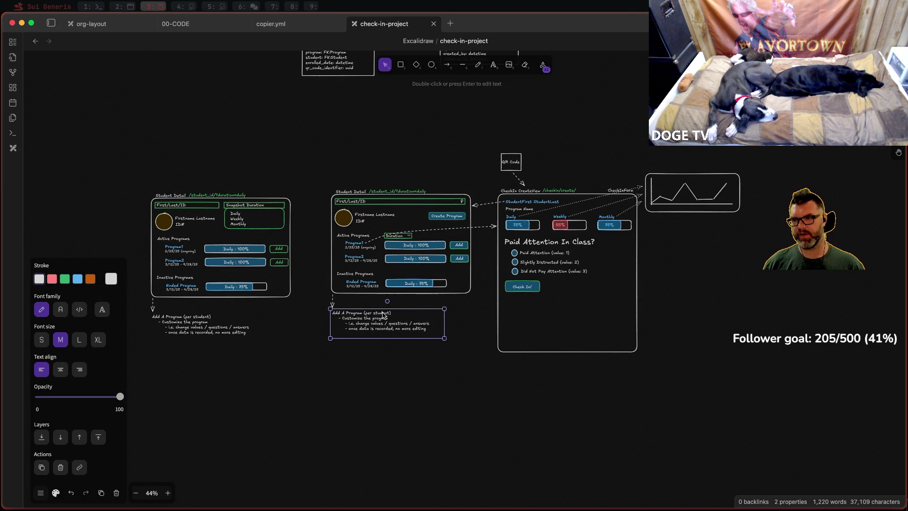
pyautogui.scroll(1, 390, 356)
pyautogui.moveTo(395, 378); pyautogui.dragTo(232, 112)
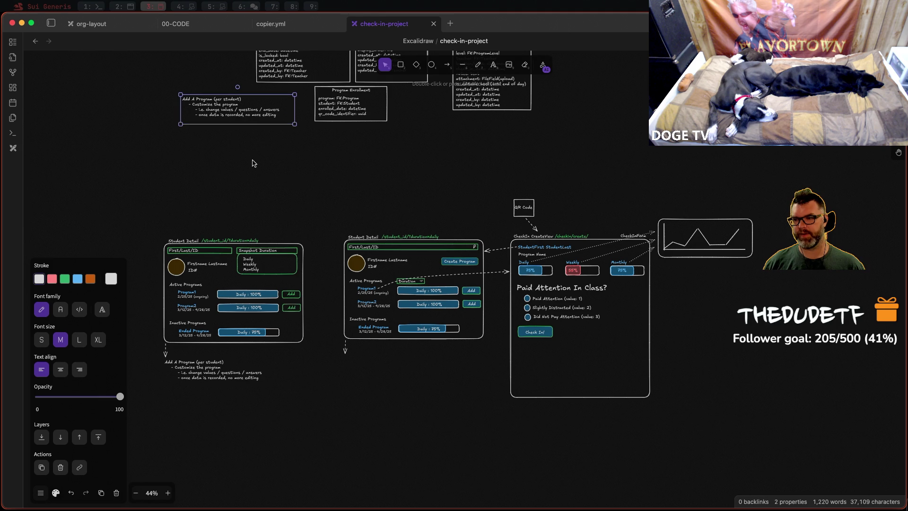
pyautogui.click(343, 358)
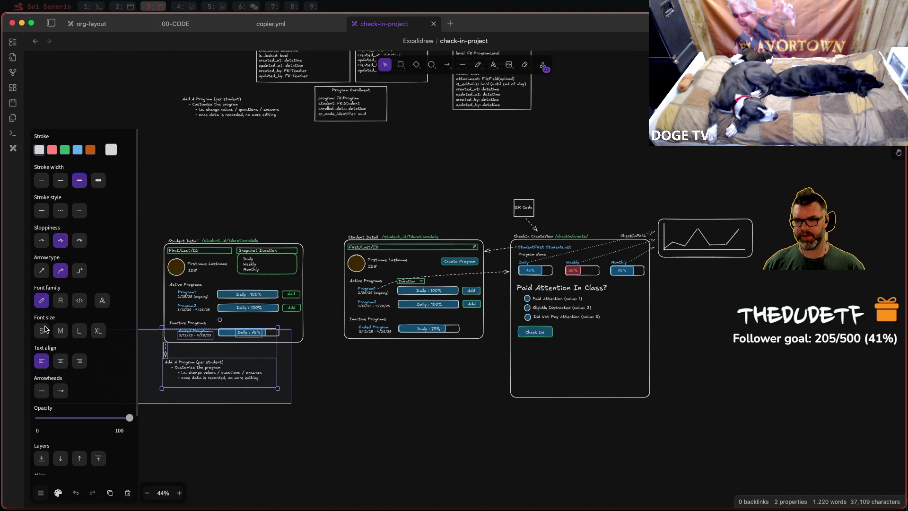
# Step: Delete the duplicate note and its arrow under the old wireframe
pyautogui.moveTo(139, 325); pyautogui.dragTo(292, 388)
pyautogui.press('Delete')
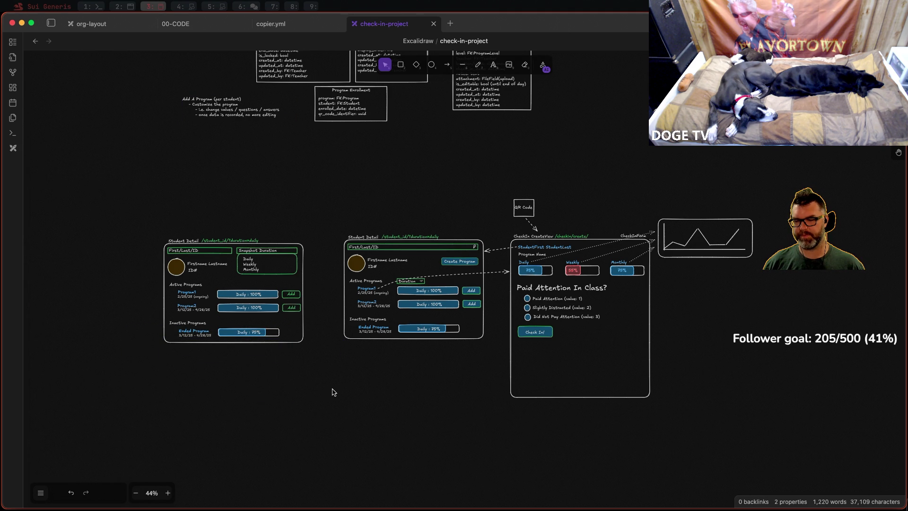
pyautogui.hscroll(3, 308, 374)
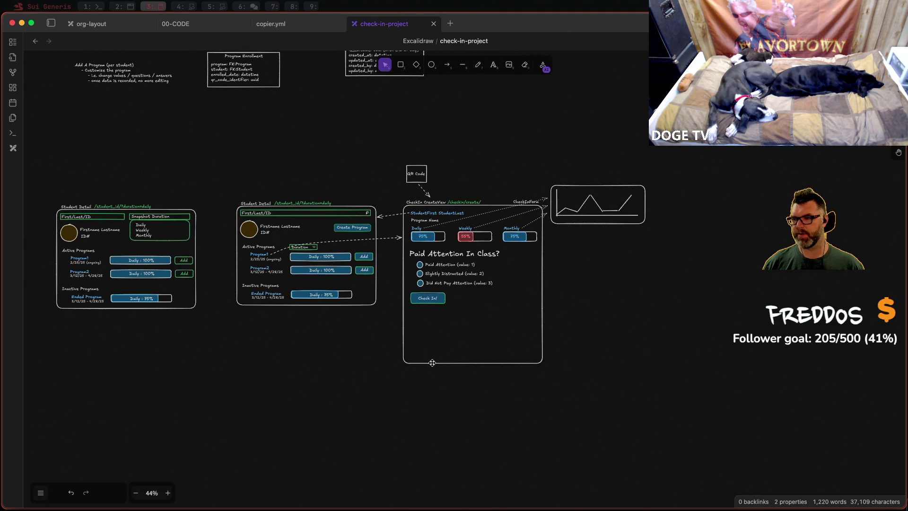
# Step: Shorten the CheckIn frame from the bottom and move the old Student Detail wireframe above the new one
pyautogui.click(472, 363)
pyautogui.moveTo(474, 365); pyautogui.dragTo(469, 314)
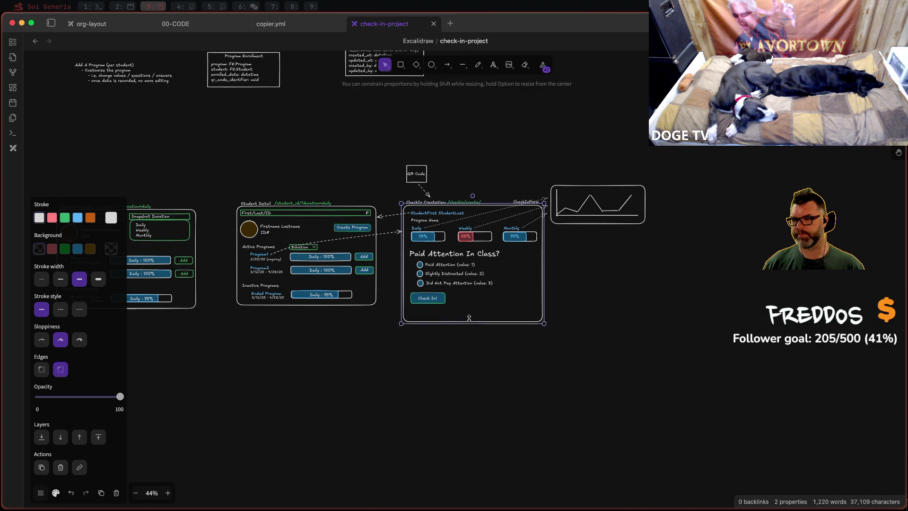
pyautogui.click(341, 182)
pyautogui.hscroll(-3, 369, 191)
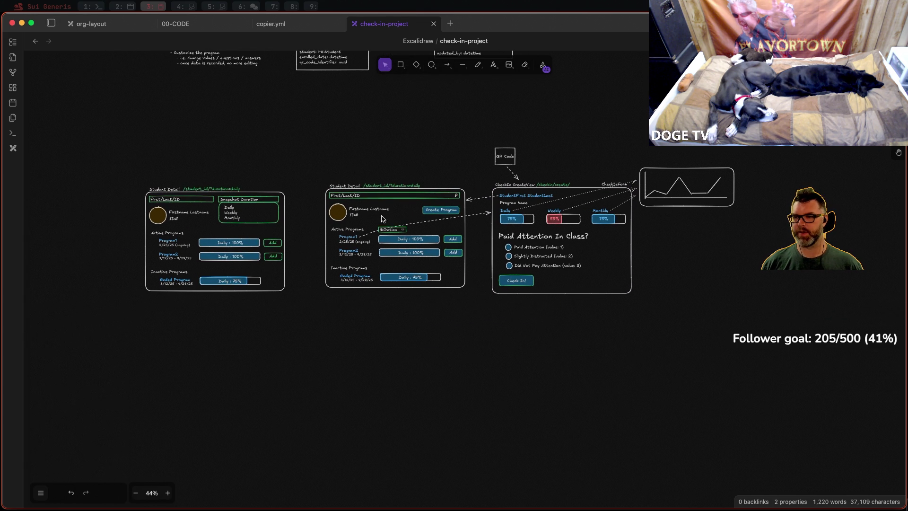
pyautogui.moveTo(134, 178); pyautogui.dragTo(291, 302)
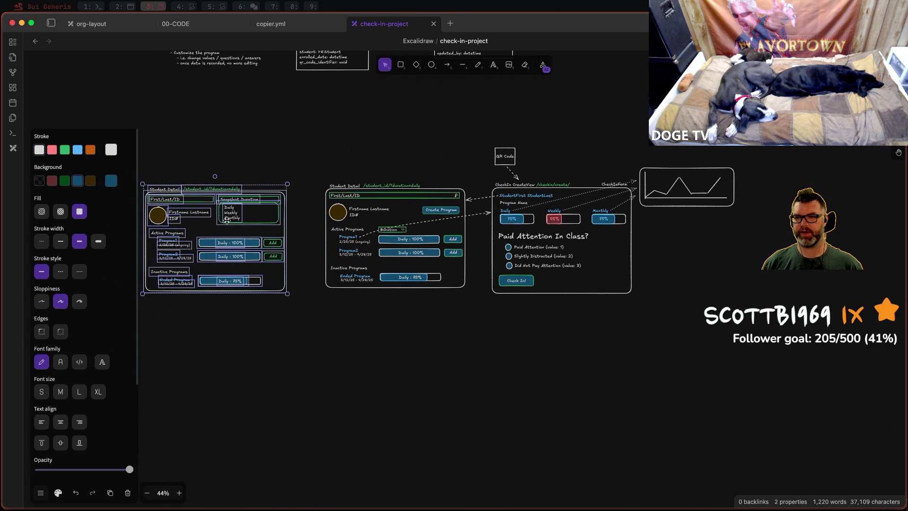
pyautogui.moveTo(243, 222)
pyautogui.mouseDown()
pyautogui.moveTo(427, 337)
pyautogui.moveTo(429, 94)
pyautogui.mouseUp()
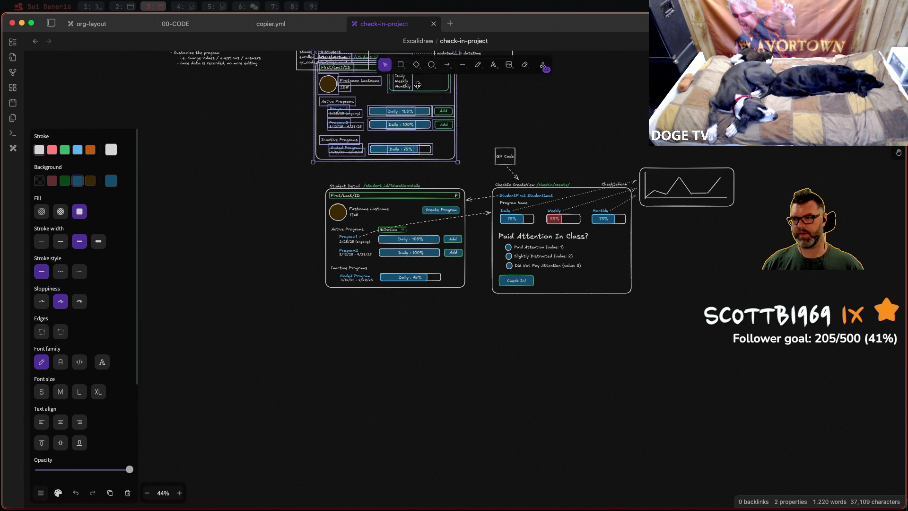
pyautogui.scroll(3, 192, 171)
pyautogui.scroll(5, 193, 172)
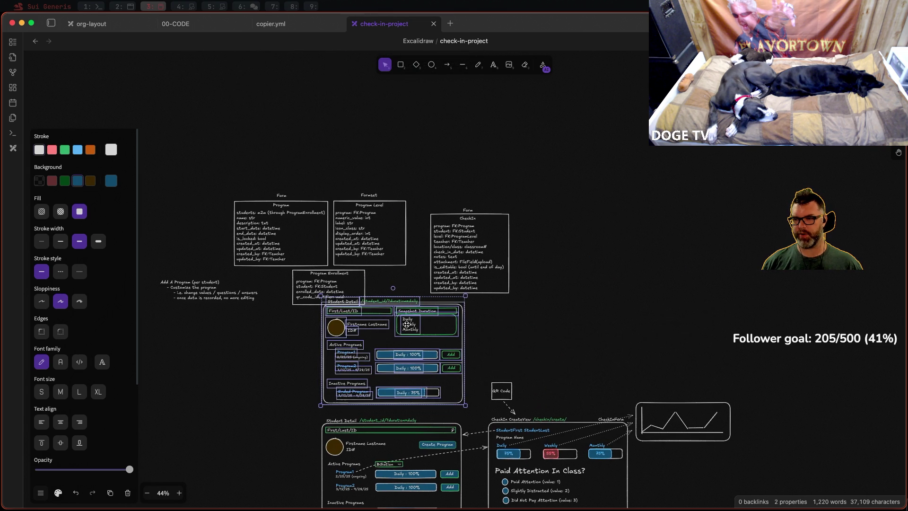
# Step: Move the data-model tables up and right and place the Add A Program note beside the Program table
pyautogui.moveTo(192, 171); pyautogui.dragTo(588, 321)
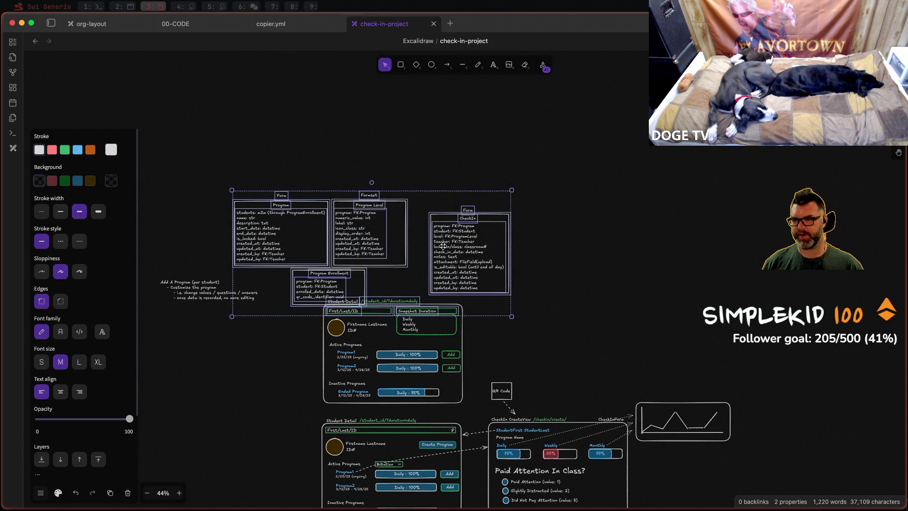
pyautogui.moveTo(443, 246)
pyautogui.mouseDown()
pyautogui.moveTo(709, 196)
pyautogui.moveTo(710, 185)
pyautogui.mouseUp()
pyautogui.moveTo(158, 242); pyautogui.dragTo(291, 387)
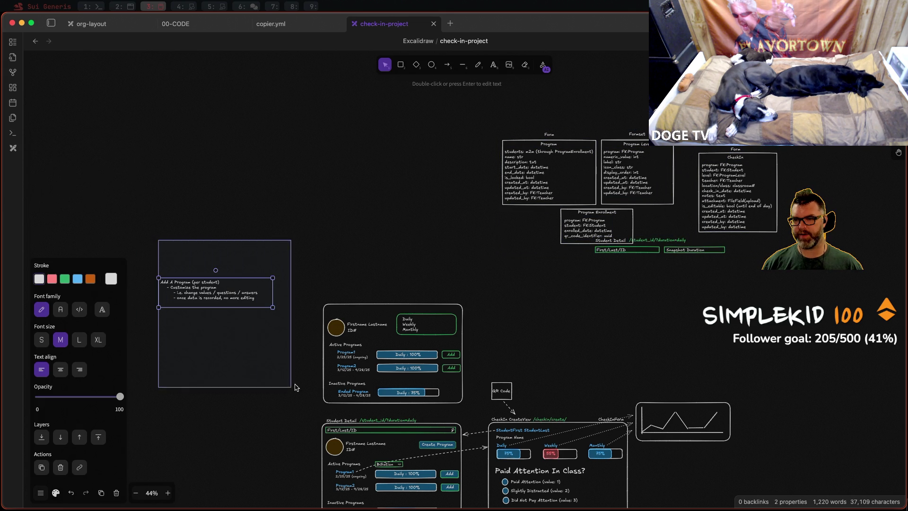
pyautogui.moveTo(228, 292)
pyautogui.mouseDown()
pyautogui.moveTo(469, 153)
pyautogui.moveTo(450, 151)
pyautogui.mouseUp()
pyautogui.click(294, 289)
pyautogui.scroll(-5, 416, 374)
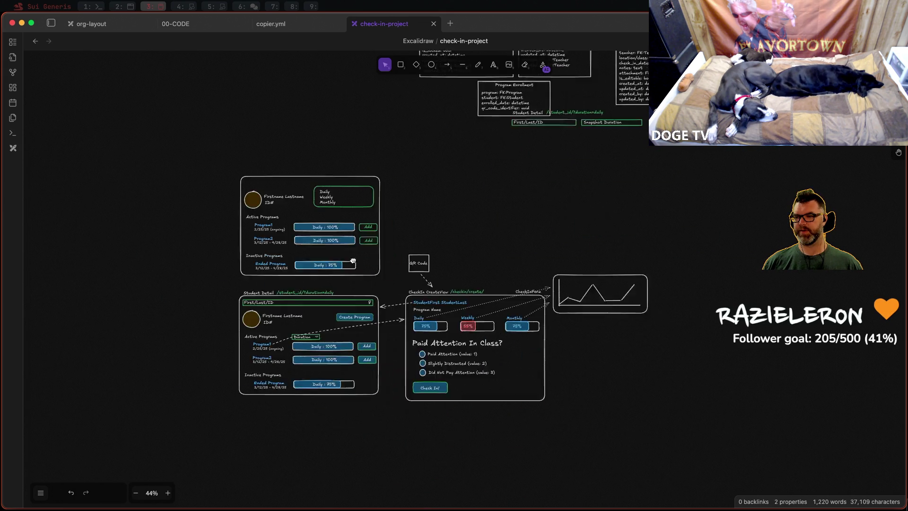
pyautogui.scroll(-4, 351, 259)
pyautogui.keyDown('ctrl'); pyautogui.scroll(3, 266, 101); pyautogui.keyUp('ctrl')
pyautogui.keyDown('ctrl'); pyautogui.scroll(1, 284, 125); pyautogui.keyUp('ctrl')
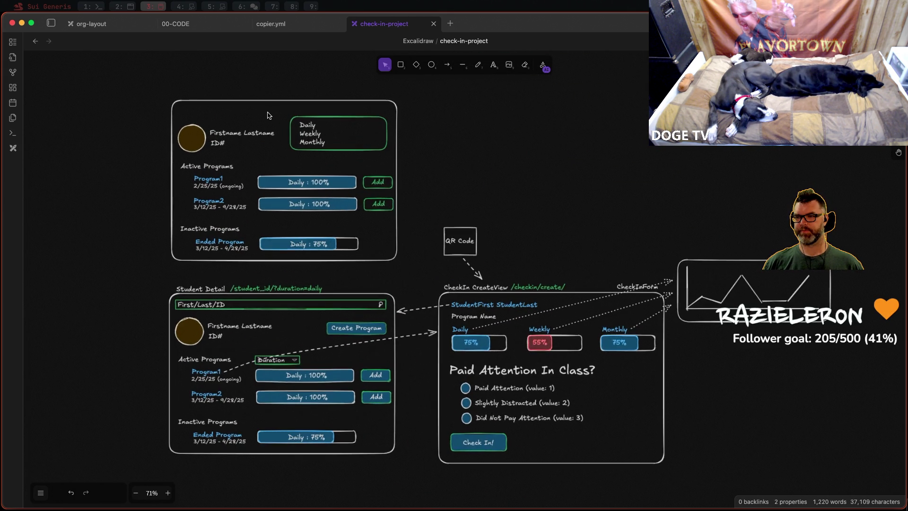
# Step: Nudge the whole upper wireframe slightly up and left to open space above the new one
pyautogui.moveTo(130, 83)
pyautogui.mouseDown()
pyautogui.moveTo(447, 263)
pyautogui.moveTo(447, 274)
pyautogui.mouseUp()
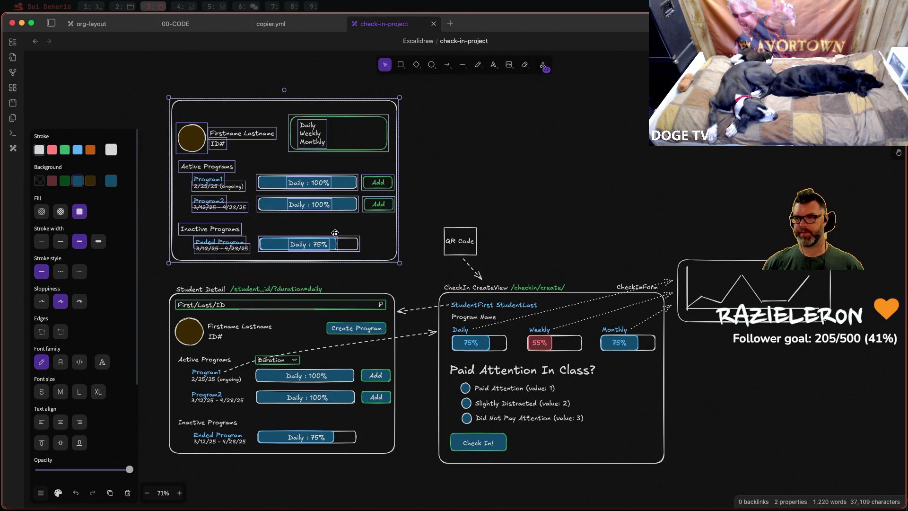
pyautogui.moveTo(371, 143); pyautogui.dragTo(370, 126)
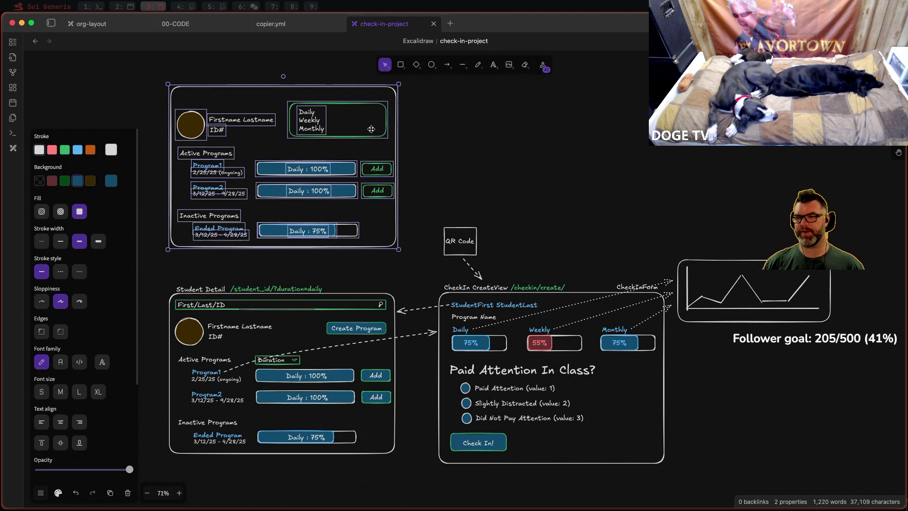
pyautogui.click(511, 146)
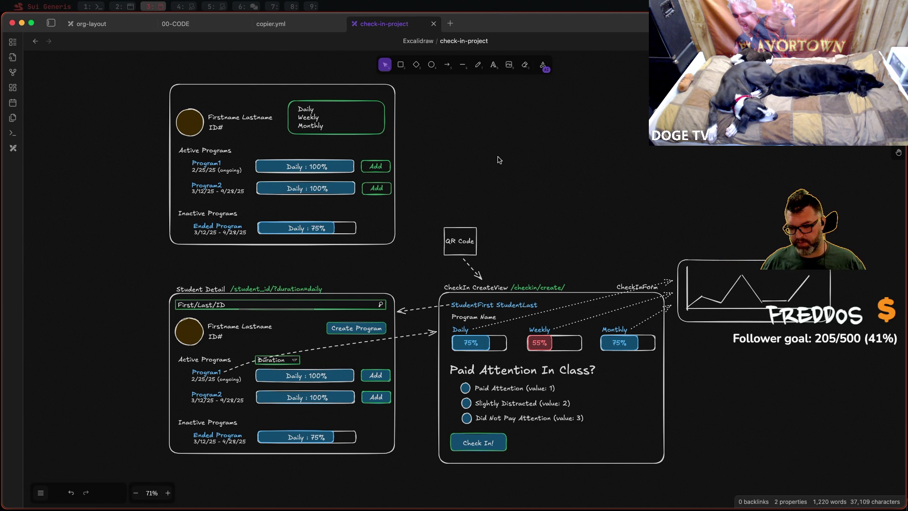
pyautogui.scroll(5, 488, 254)
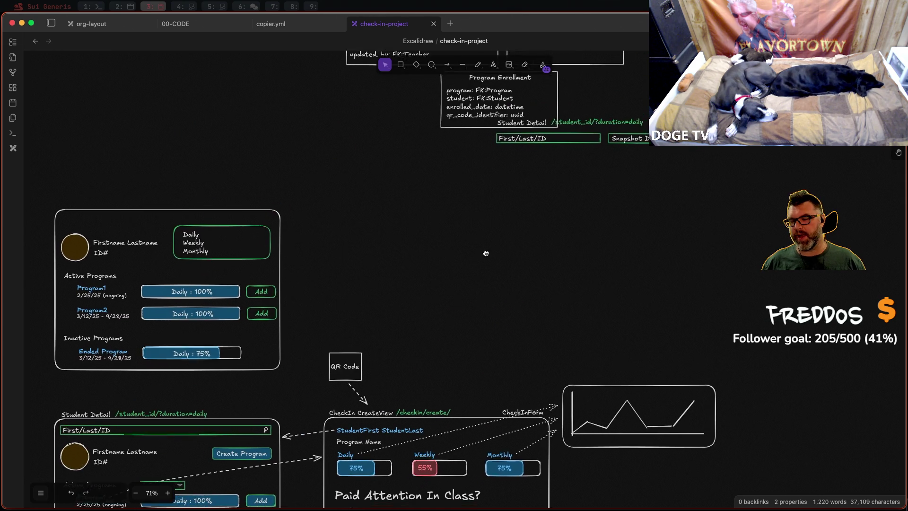
pyautogui.scroll(-2, 490, 248)
pyautogui.scroll(-1, 490, 247)
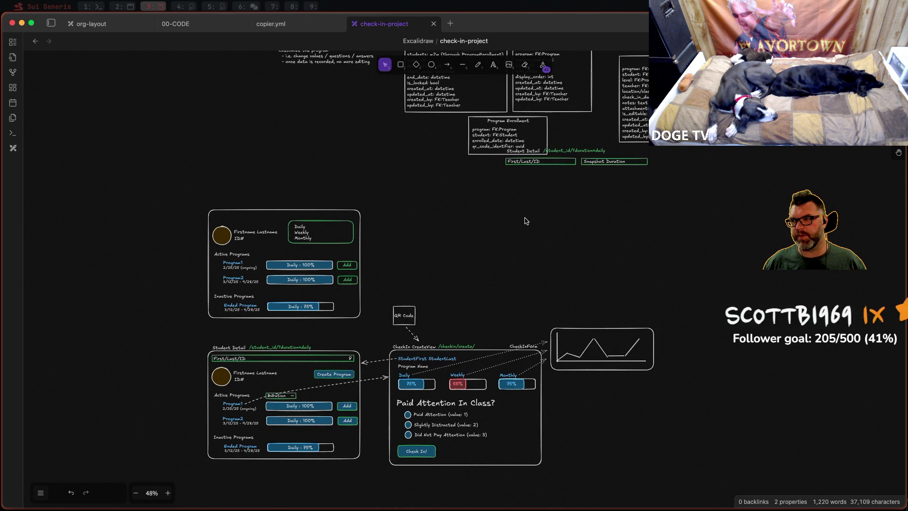
# Step: Drag the loose Student Detail header with First/Last/ID and Snapshot Duration fields aside and delete it
pyautogui.moveTo(666, 192); pyautogui.dragTo(499, 145)
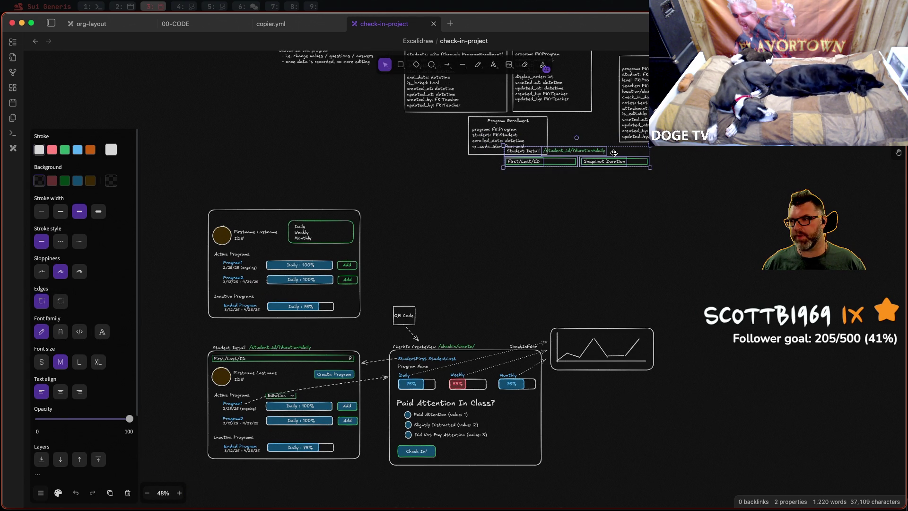
pyautogui.moveTo(614, 152); pyautogui.dragTo(323, 165)
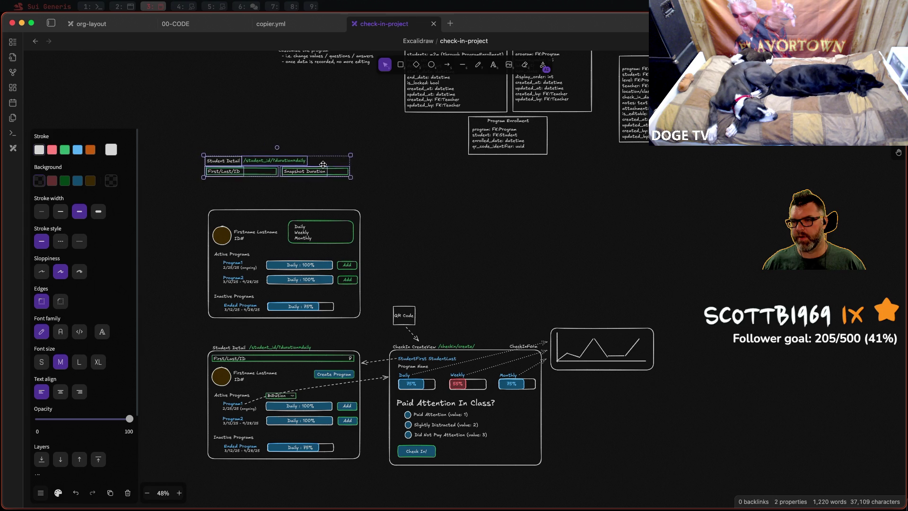
pyautogui.moveTo(323, 165); pyautogui.dragTo(324, 180)
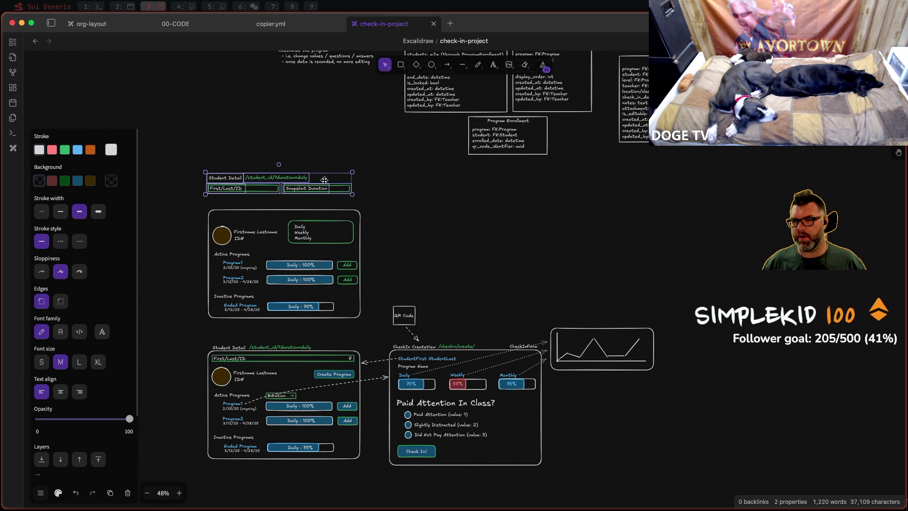
pyautogui.press('Delete')
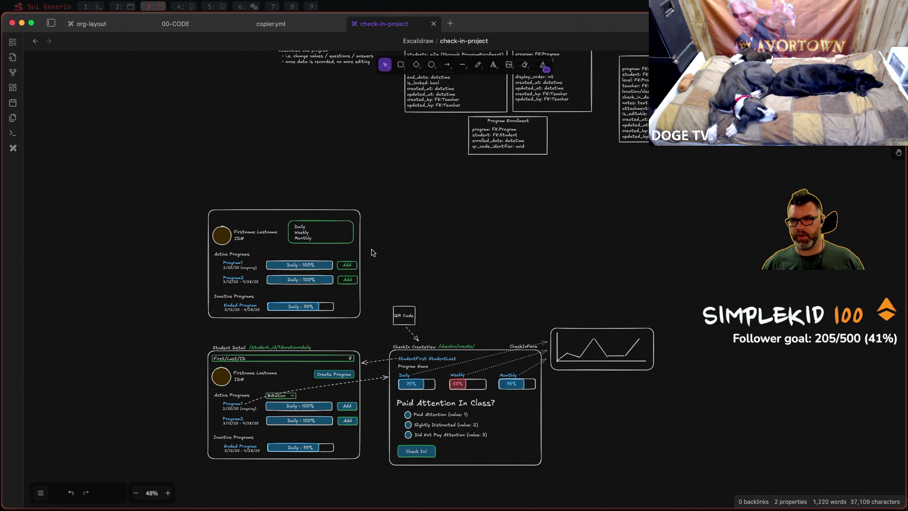
pyautogui.click(277, 360)
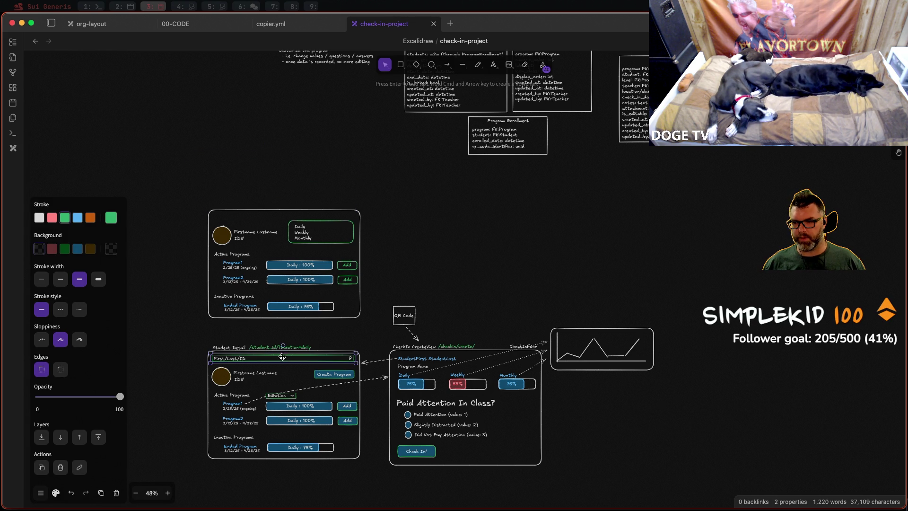
pyautogui.scroll(5, 283, 356)
pyautogui.scroll(-6, 289, 352)
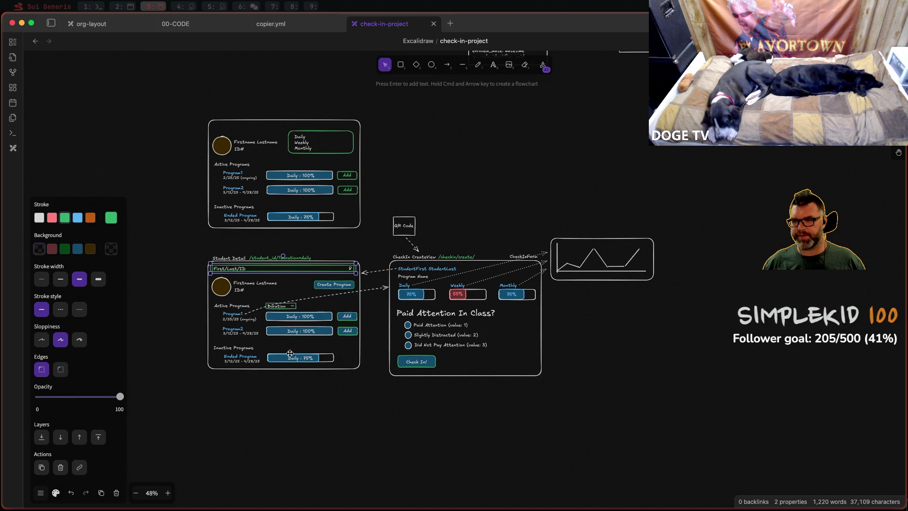
pyautogui.scroll(2, 289, 352)
pyautogui.scroll(2, 271, 340)
pyautogui.scroll(2, 240, 318)
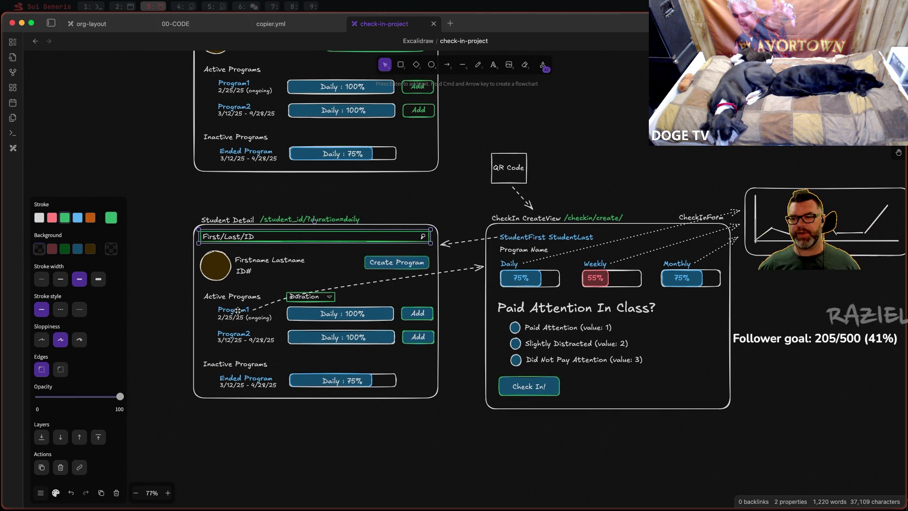
pyautogui.scroll(-2, 305, 289)
pyautogui.scroll(-2, 362, 283)
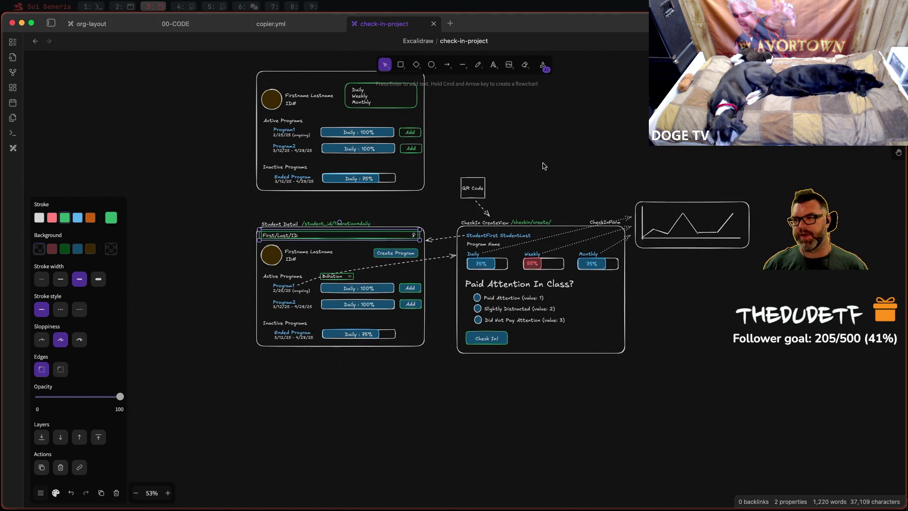
pyautogui.scroll(-2, 419, 278)
pyautogui.scroll(-2, 475, 273)
pyautogui.scroll(2, 469, 264)
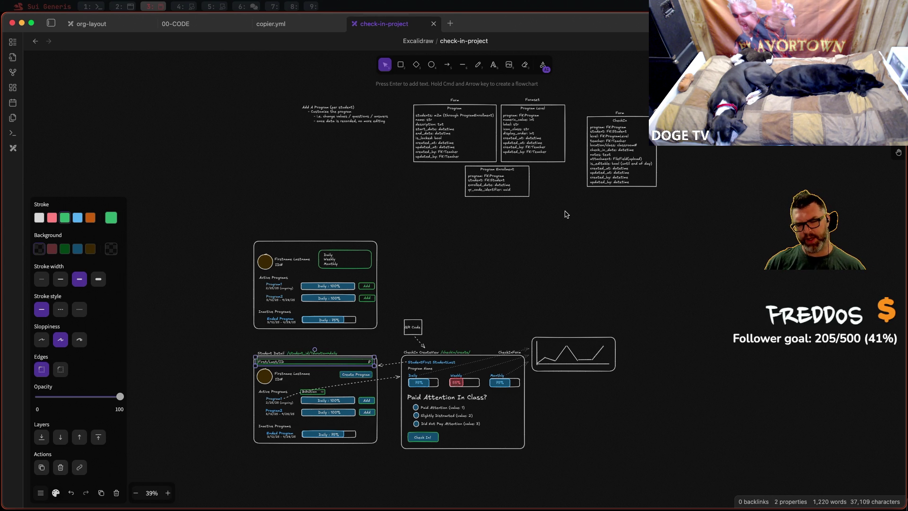
pyautogui.scroll(2, 580, 155)
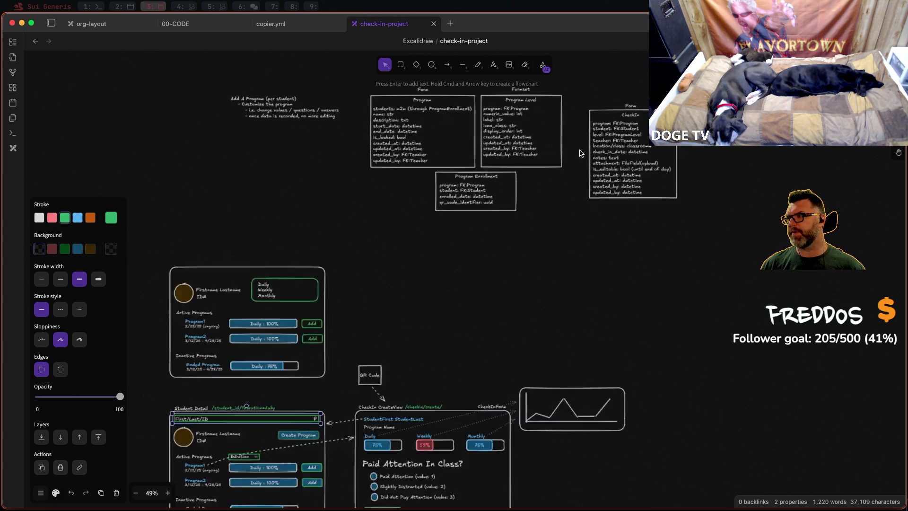
pyautogui.scroll(2, 568, 178)
pyautogui.scroll(1, 546, 213)
pyautogui.scroll(1, 523, 251)
pyautogui.scroll(-2, 523, 251)
pyautogui.hscroll(-5, 522, 251)
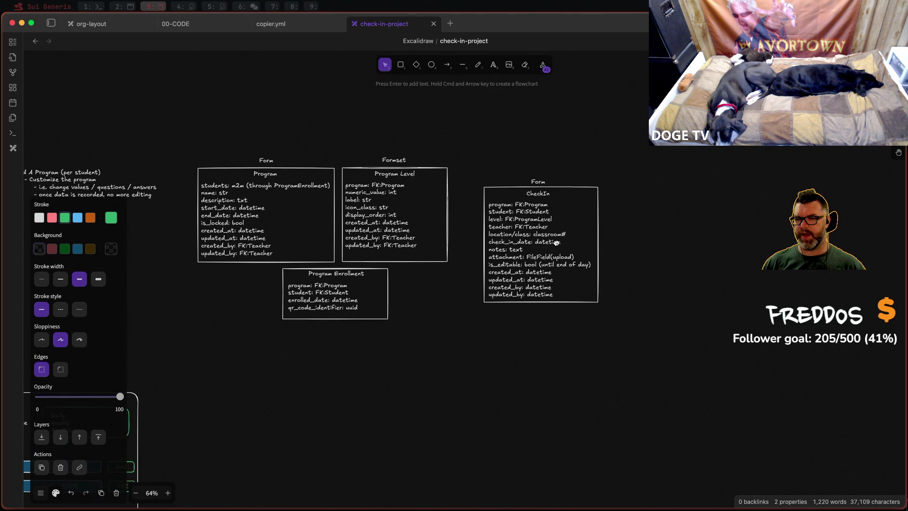
pyautogui.hscroll(2, 523, 248)
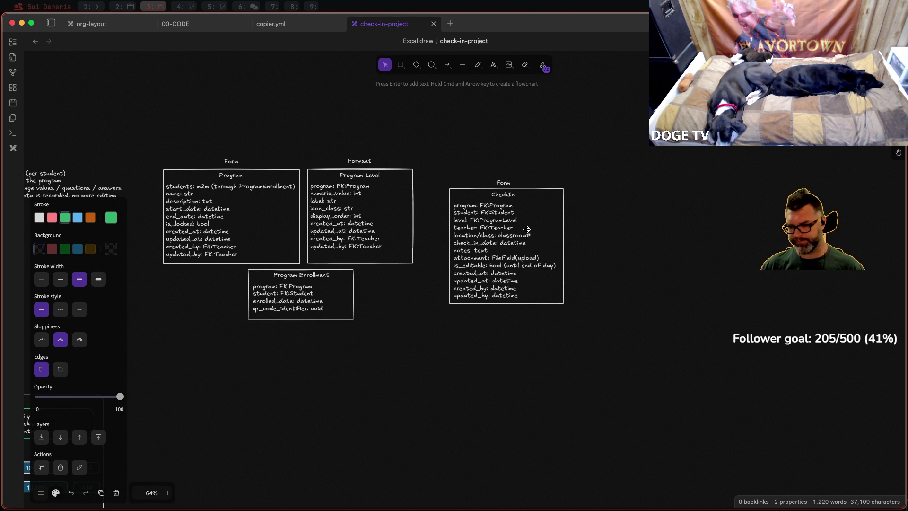
pyautogui.hscroll(-2, 497, 253)
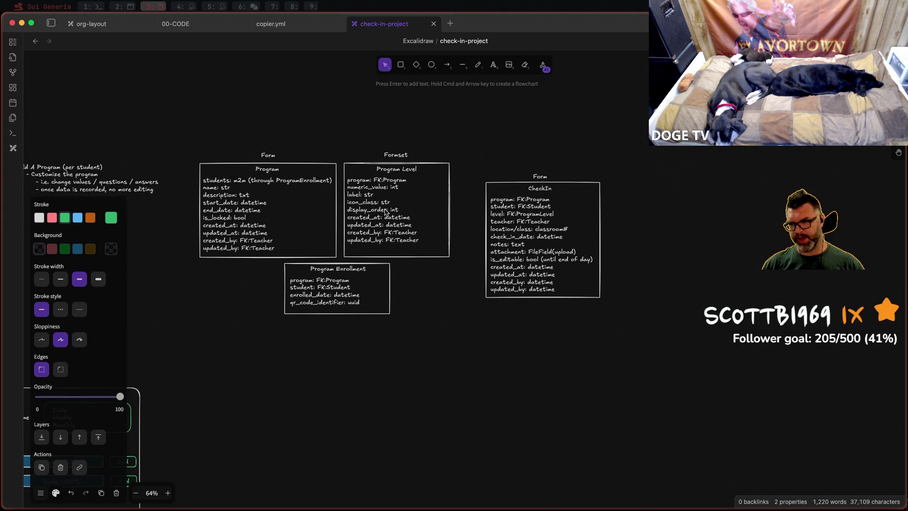
pyautogui.scroll(1, 274, 220)
pyautogui.scroll(1, 274, 220)
pyautogui.scroll(1, 274, 220)
pyautogui.scroll(1, 282, 224)
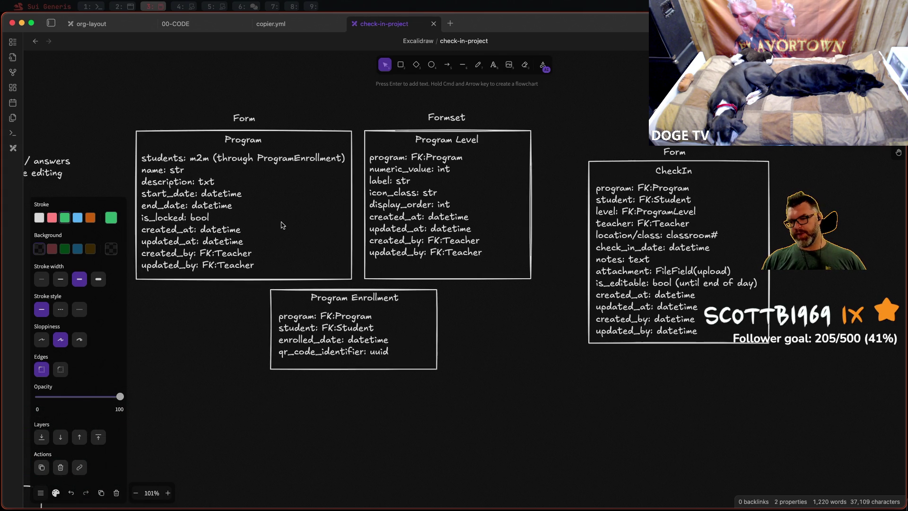
pyautogui.scroll(1, 283, 221)
pyautogui.hscroll(-2, 289, 217)
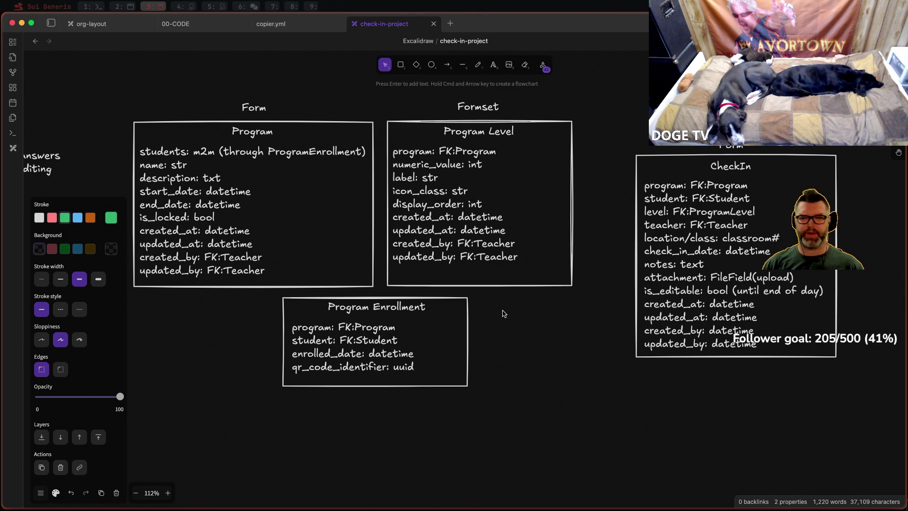
pyautogui.scroll(-3, 503, 309)
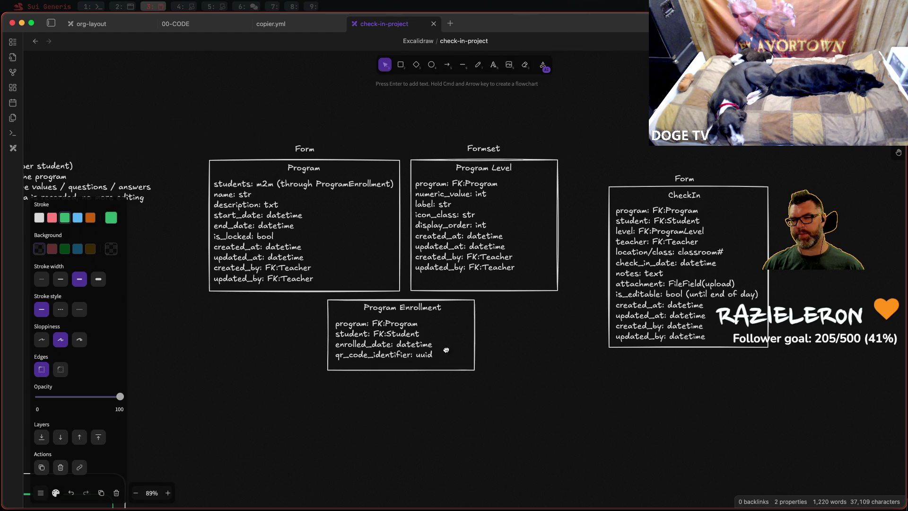
pyautogui.hscroll(-3, 540, 298)
pyautogui.scroll(-1, 540, 298)
pyautogui.scroll(-4, 497, 284)
pyautogui.hscroll(-7, 497, 284)
pyautogui.hscroll(2, 426, 277)
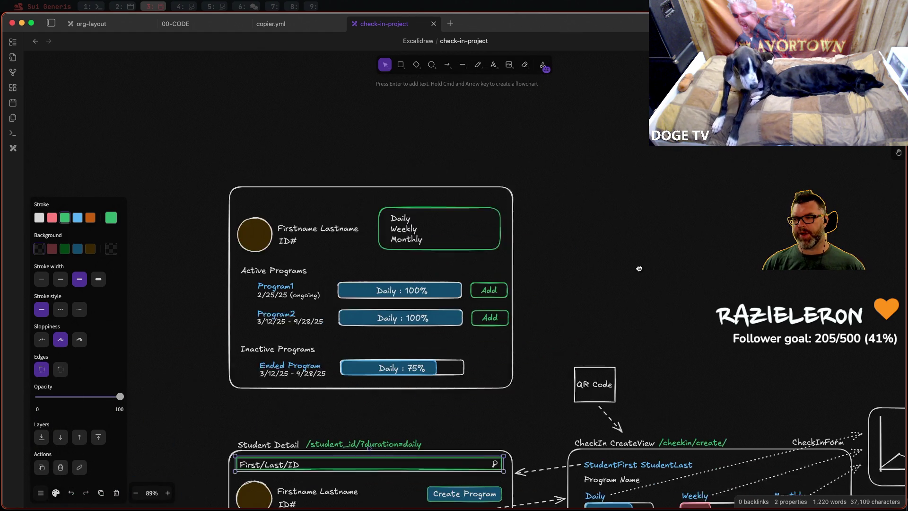
pyautogui.scroll(-1, 403, 268)
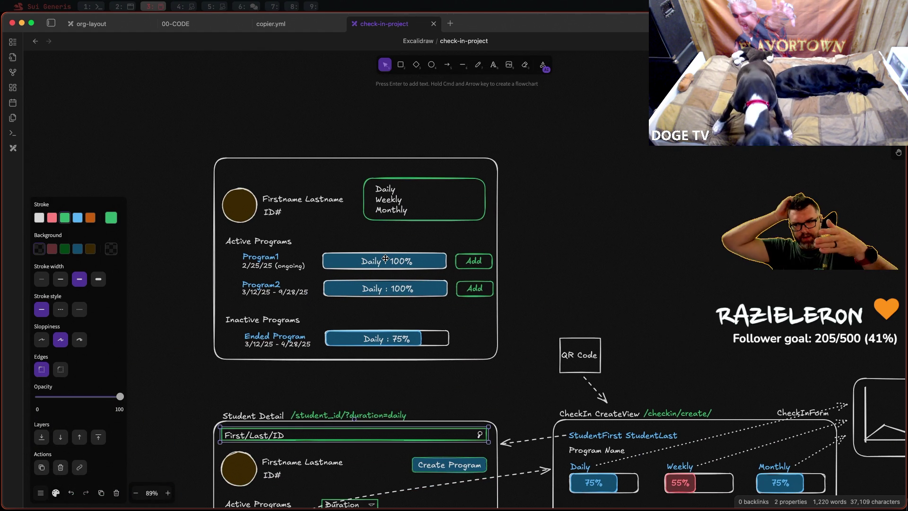
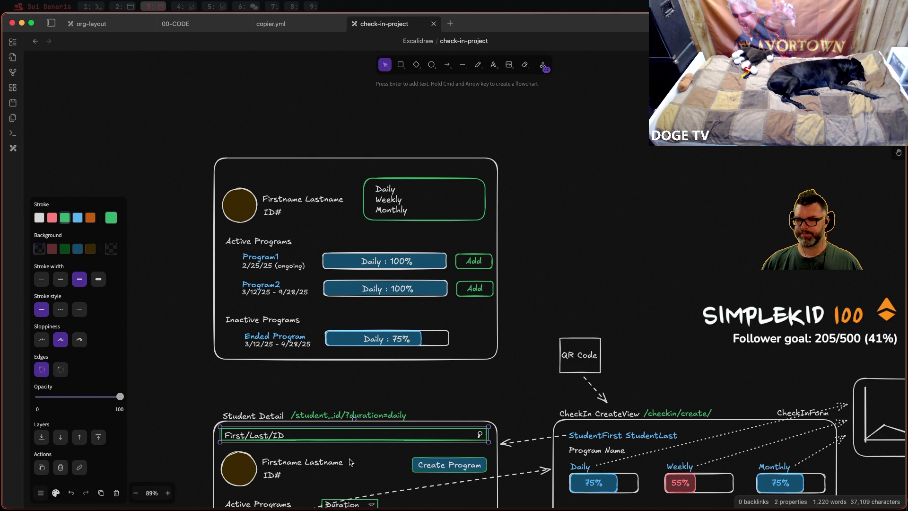
pyautogui.keyDown('ctrl'); pyautogui.scroll(2, 349, 462); pyautogui.keyUp('ctrl')
# Step: Copy the First/Last/ID search bar and place it across the top of the upper card
pyautogui.moveTo(349, 462); pyautogui.dragTo(426, 289)
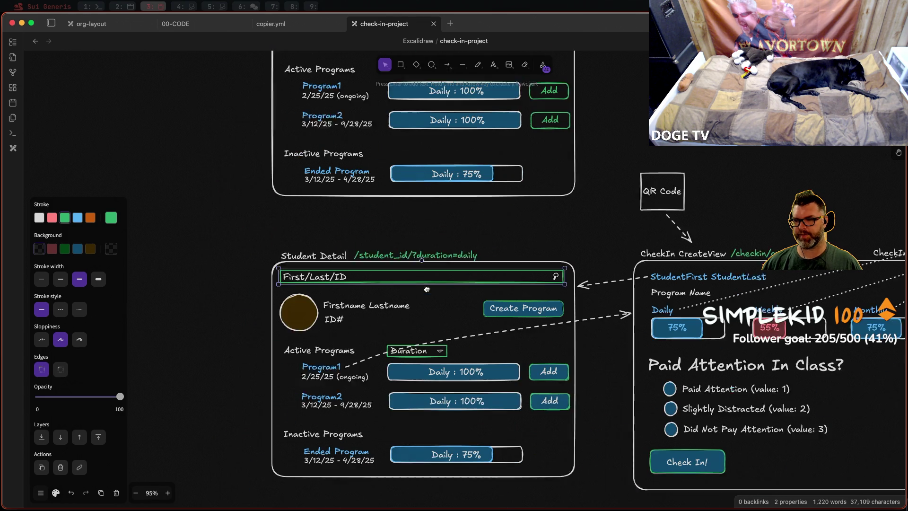
pyautogui.click(426, 288)
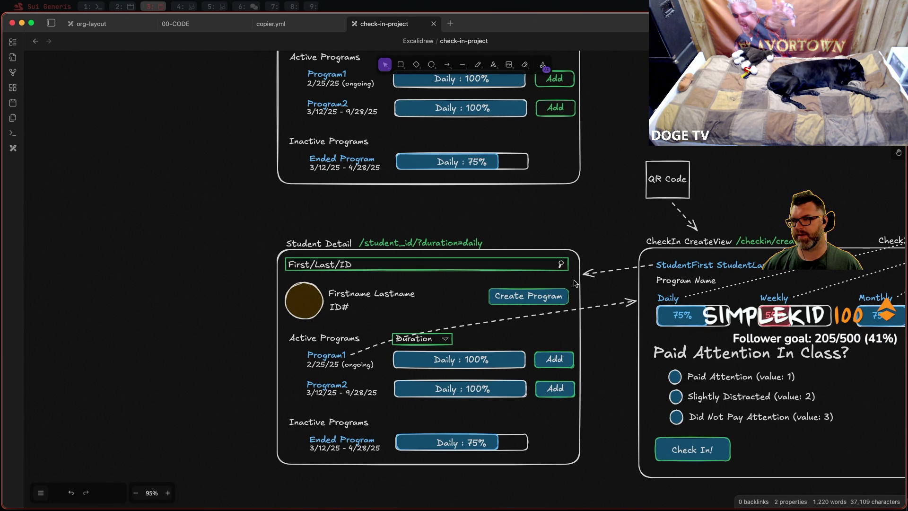
pyautogui.moveTo(575, 283); pyautogui.dragTo(278, 248)
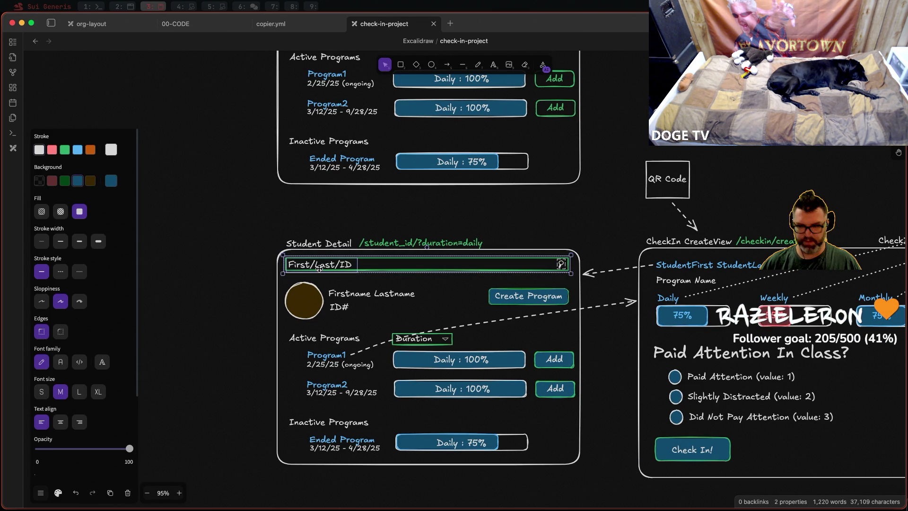
pyautogui.hotkey('ctrl', 'v')
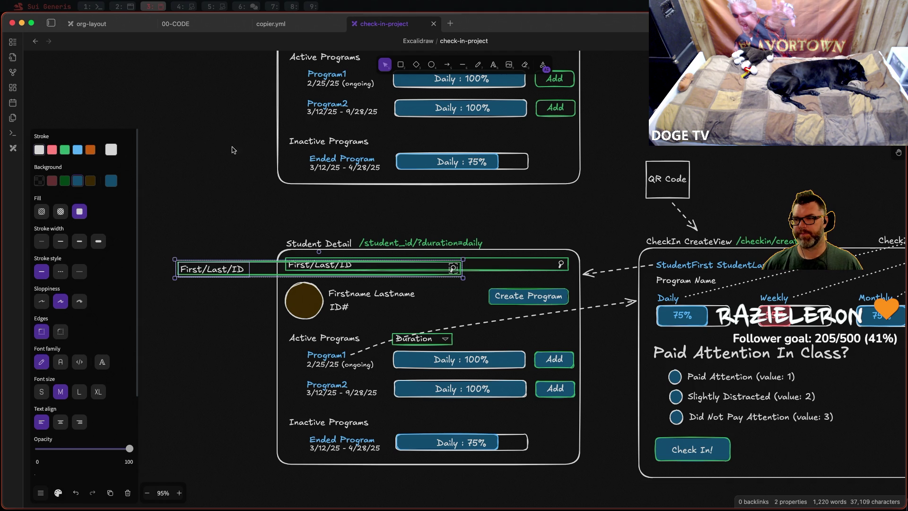
pyautogui.scroll(4, 241, 234)
pyautogui.scroll(1, 230, 398)
pyautogui.moveTo(237, 391); pyautogui.dragTo(348, 104)
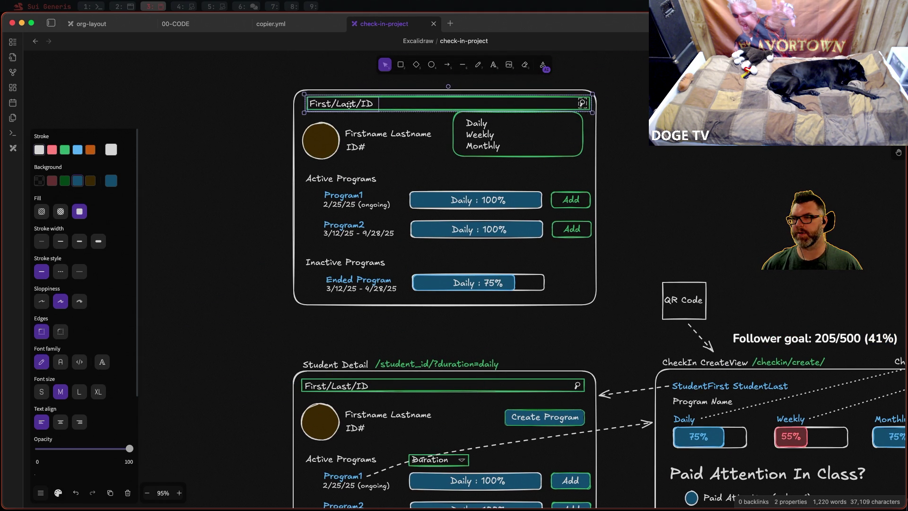
pyautogui.moveTo(350, 105); pyautogui.dragTo(346, 105)
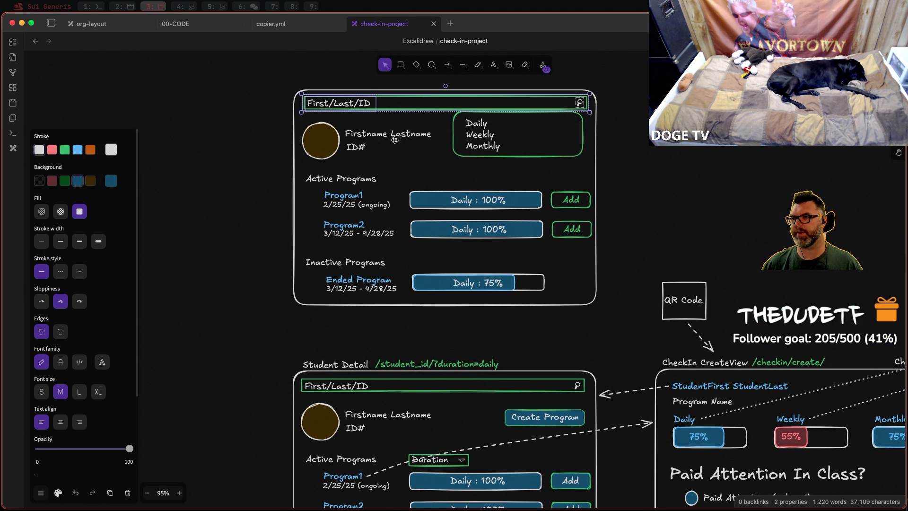
# Step: Remove the Daily/Weekly/Monthly group from the upper card
pyautogui.moveTo(596, 176); pyautogui.dragTo(440, 110)
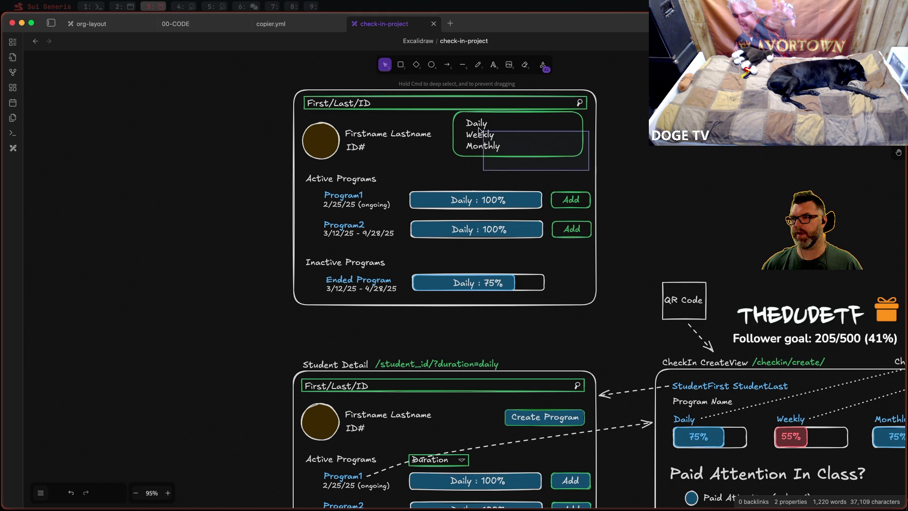
pyautogui.press('Delete')
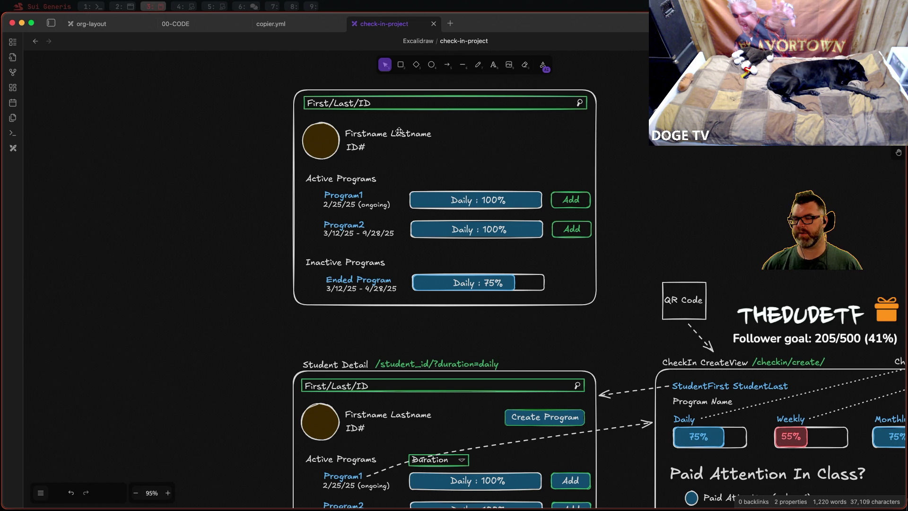
pyautogui.scroll(-1, 462, 159)
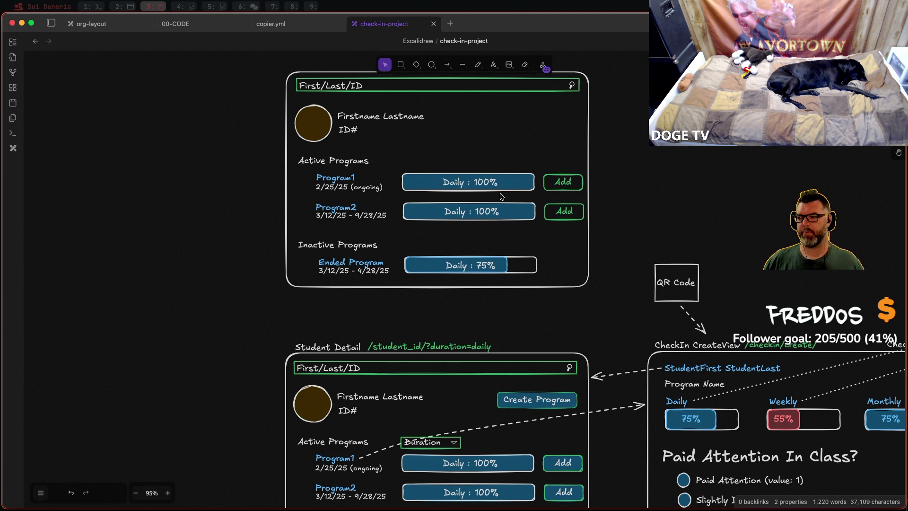
pyautogui.scroll(-1, 499, 200)
# Step: Copy the Student Detail title with its /student_id/?duration=daily URL and place it above the upper card
pyautogui.moveTo(496, 214); pyautogui.dragTo(481, 265)
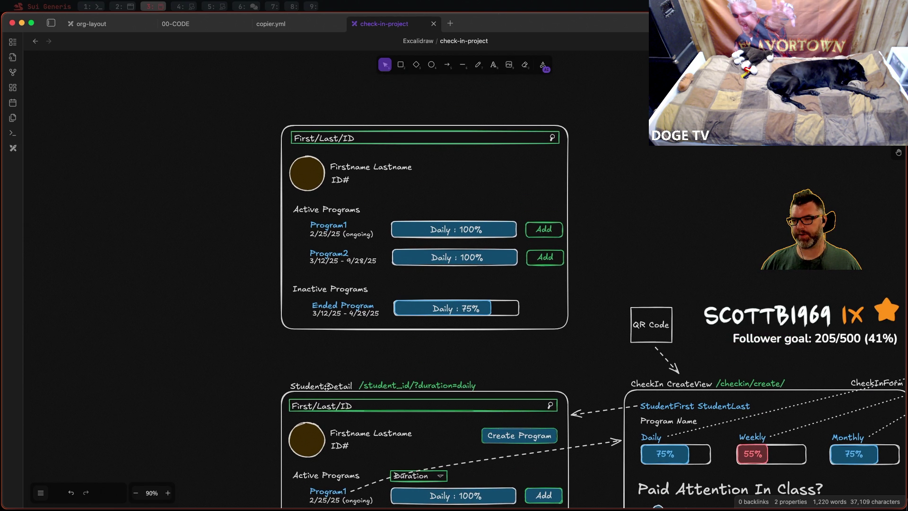
pyautogui.click(327, 387)
pyautogui.moveTo(482, 370); pyautogui.dragTo(282, 396)
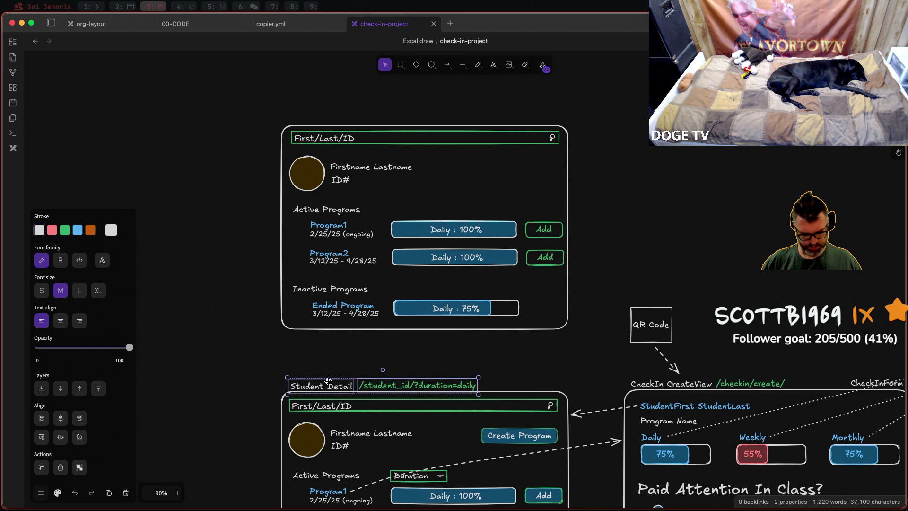
pyautogui.hotkey('ctrl', 'v')
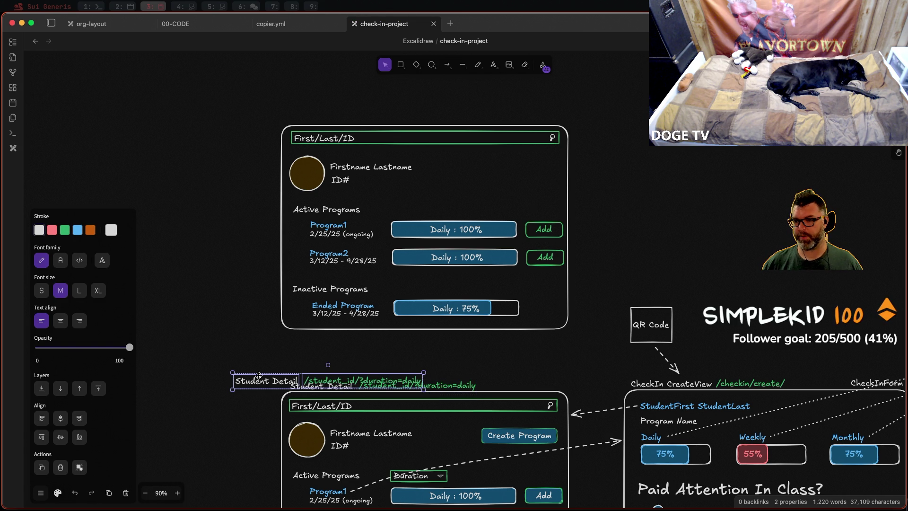
pyautogui.moveTo(260, 383)
pyautogui.mouseDown()
pyautogui.moveTo(341, 113)
pyautogui.moveTo(313, 120)
pyautogui.mouseUp()
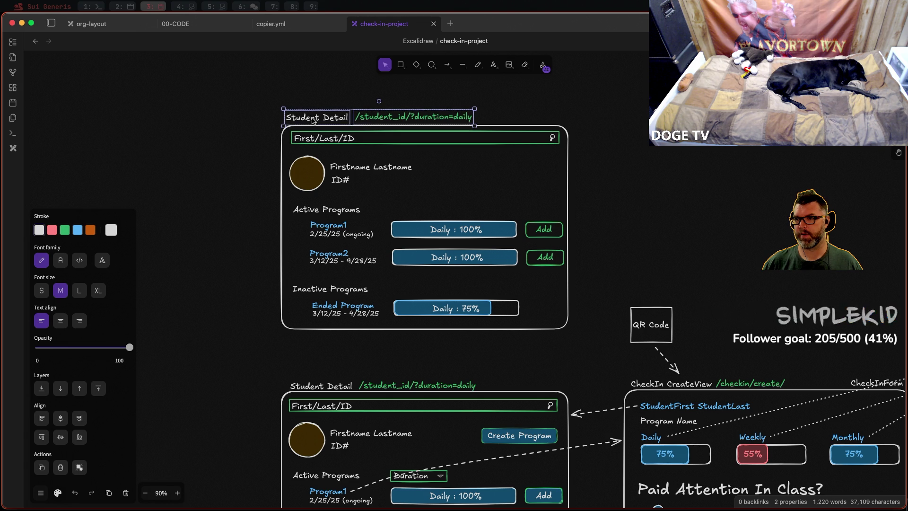
# Step: Rename the copied heading to 'Program Create'
pyautogui.doubleClick(313, 117)
pyautogui.write('Pr')
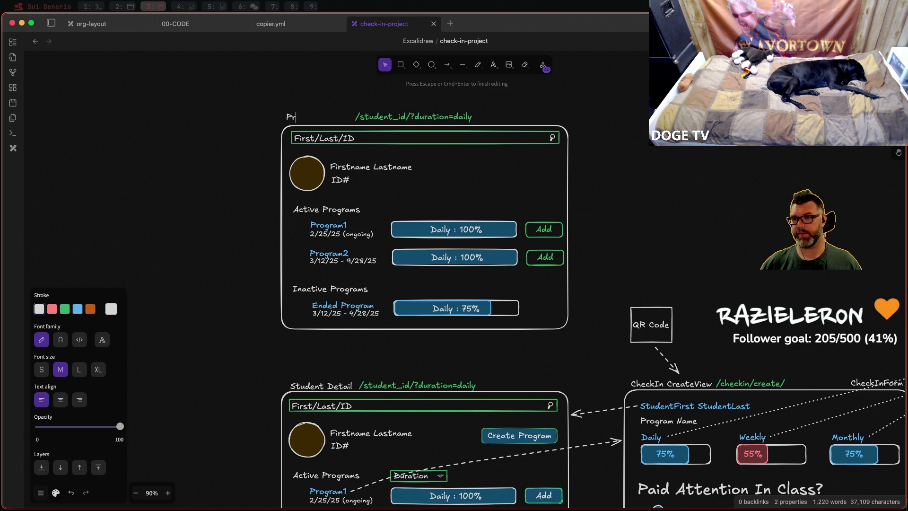
pyautogui.write('ogram Create')
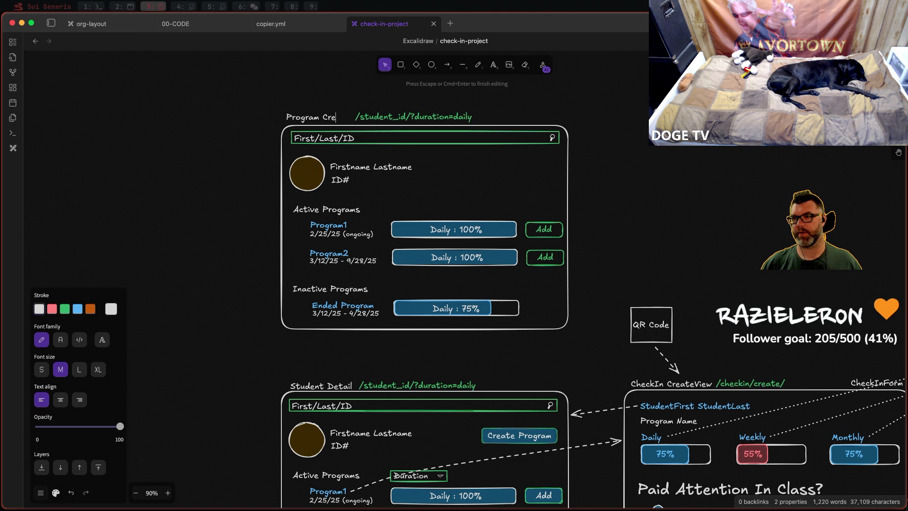
pyautogui.click(393, 118)
# Step: Edit the copied URL to read '/programs/create/', removing the student_id and duration query
pyautogui.doubleClick(405, 117)
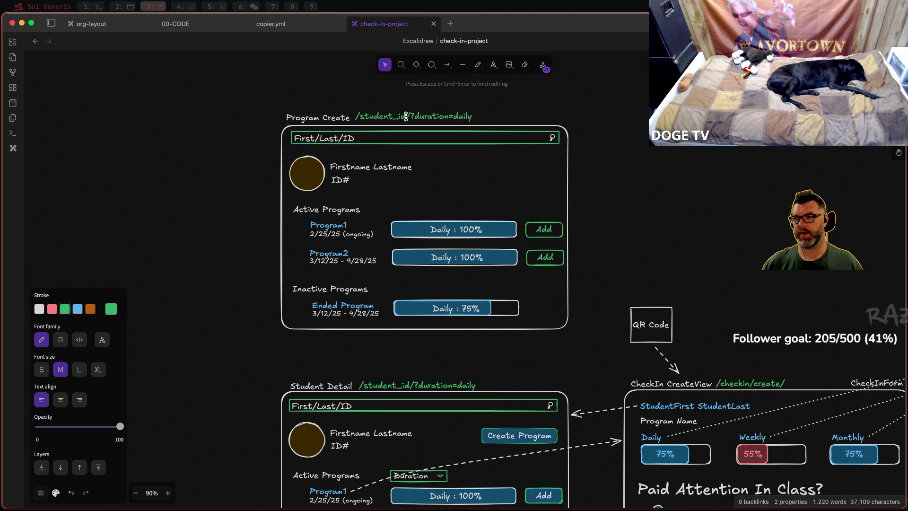
pyautogui.moveTo(407, 117); pyautogui.dragTo(365, 119)
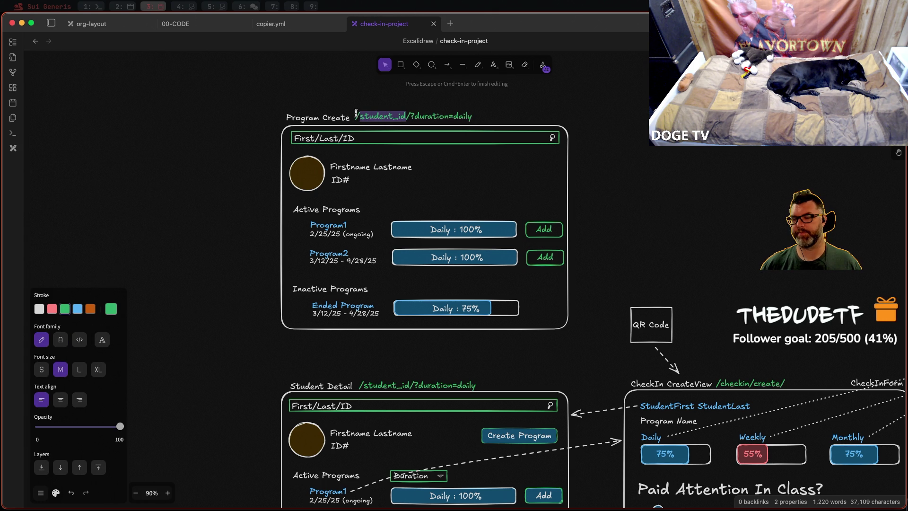
pyautogui.write('program')
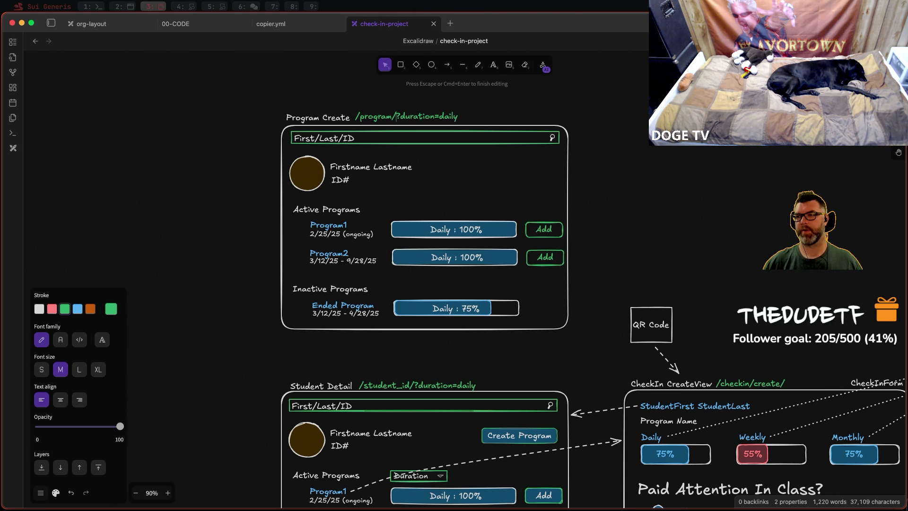
pyautogui.write('s')
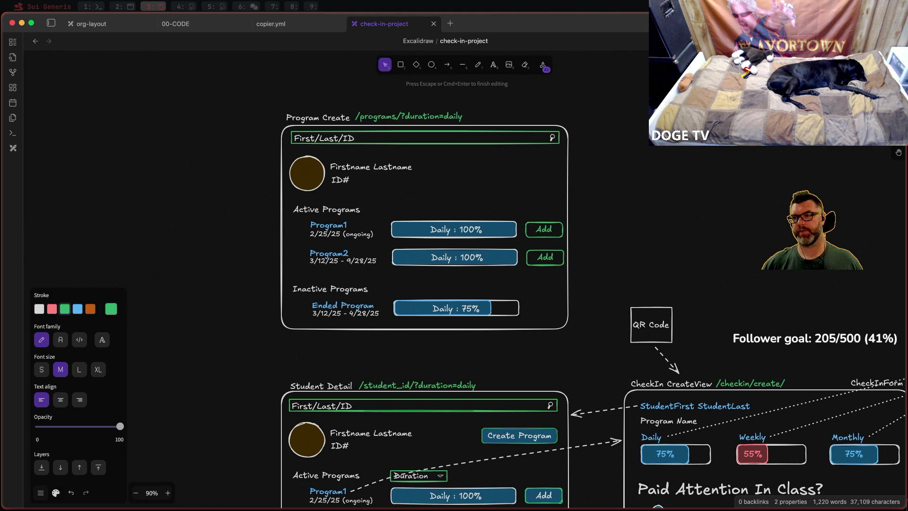
pyautogui.press('BackSpace')
pyautogui.press('BackSpace')
pyautogui.press('BackSpace')
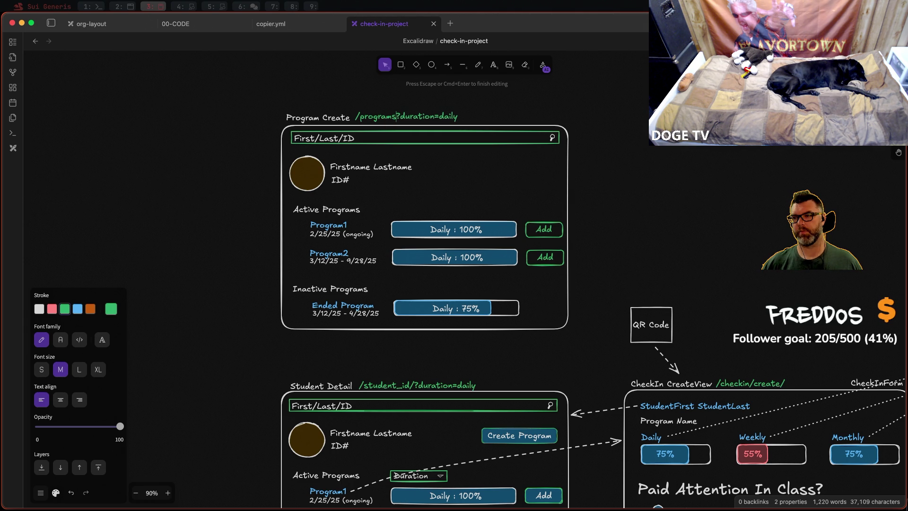
pyautogui.write('ms/')
pyautogui.press('Delete')
pyautogui.press('Delete')
pyautogui.press('Delete')
pyautogui.press('Delete')
pyautogui.press('Delete')
pyautogui.press('Delete')
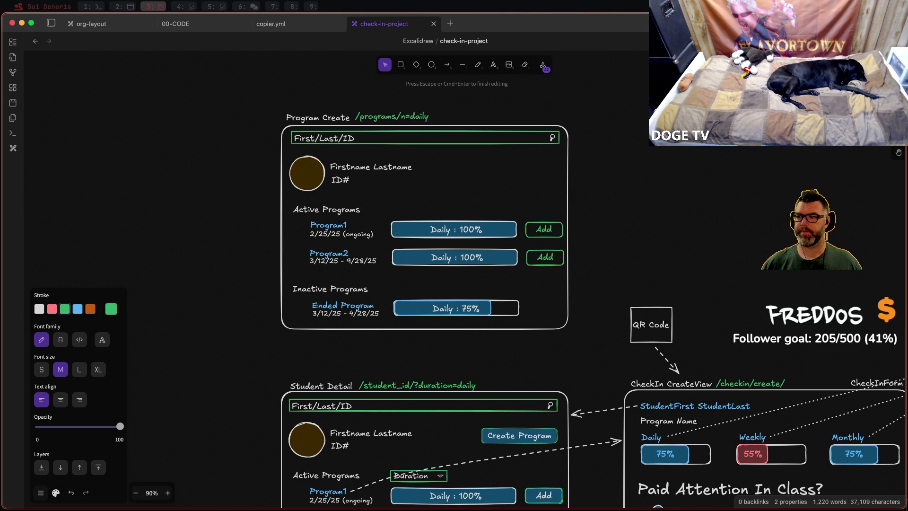
pyautogui.press('Delete')
pyautogui.press('Delete')
pyautogui.press('Delete')
pyautogui.write('create/')
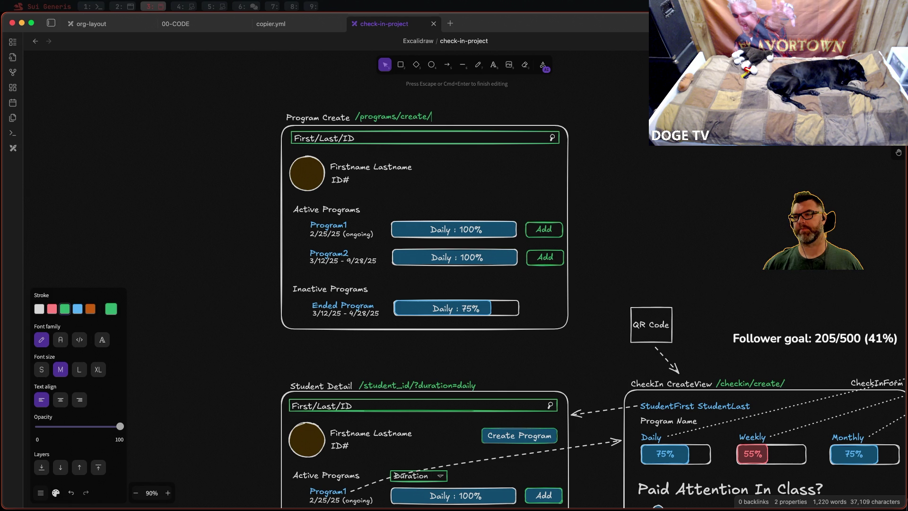
pyautogui.press('Escape')
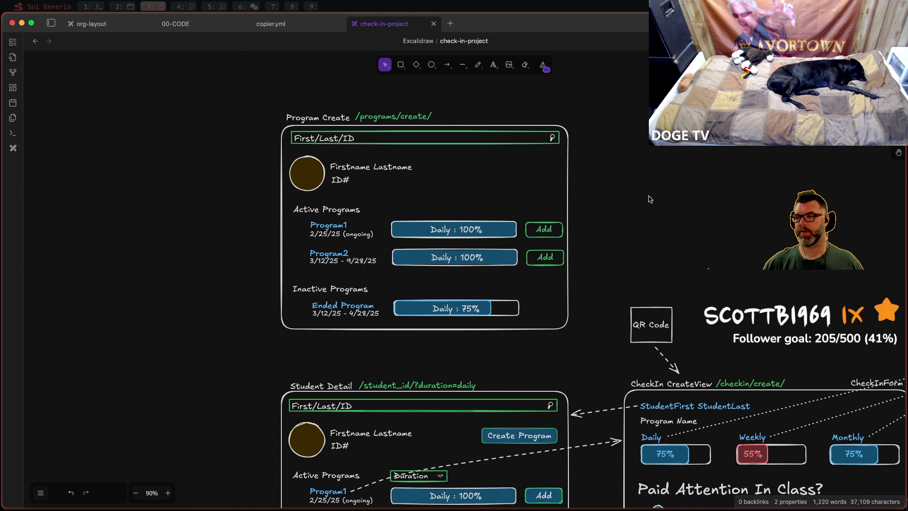
pyautogui.keyDown('ctrl'); pyautogui.scroll(-3, 651, 199); pyautogui.keyUp('ctrl')
pyautogui.moveTo(709, 185)
pyautogui.mouseDown()
pyautogui.moveTo(634, 385)
pyautogui.moveTo(645, 329)
pyautogui.moveTo(637, 339)
pyautogui.mouseUp()
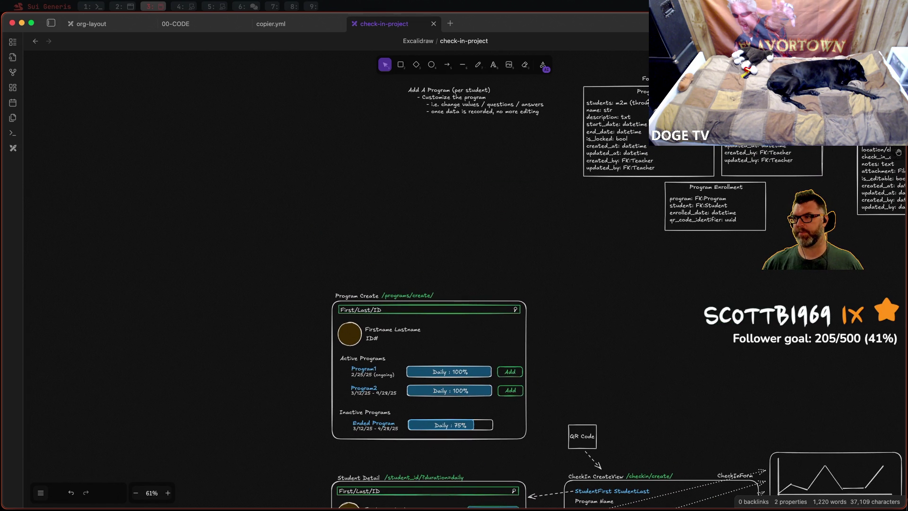
pyautogui.moveTo(566, 384)
pyautogui.mouseDown()
pyautogui.moveTo(614, 258)
pyautogui.moveTo(619, 273)
pyautogui.moveTo(532, 310)
pyautogui.mouseUp()
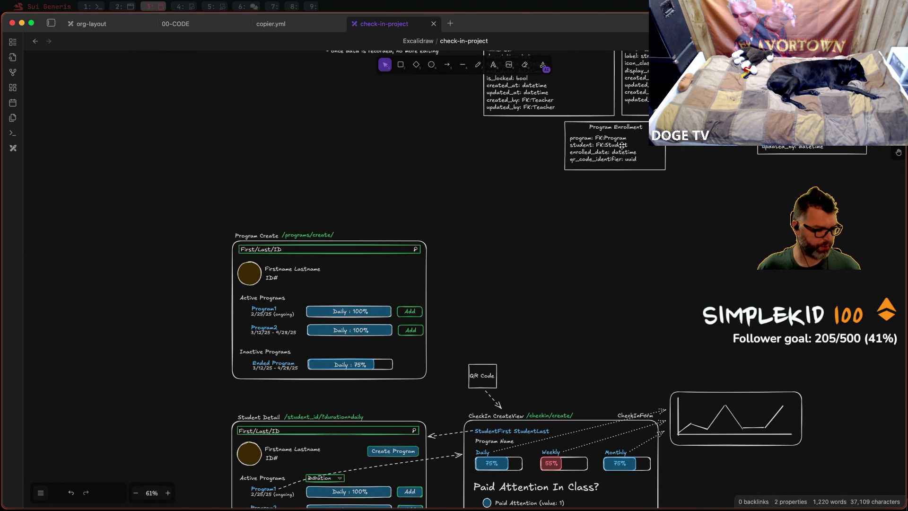
pyautogui.scroll(3, 607, 284)
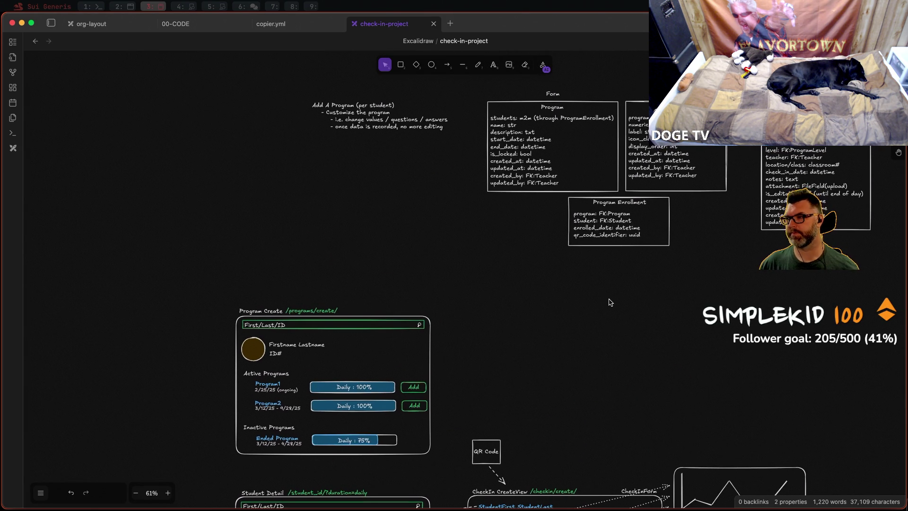
pyautogui.scroll(-2, 573, 298)
pyautogui.hscroll(-2, 573, 298)
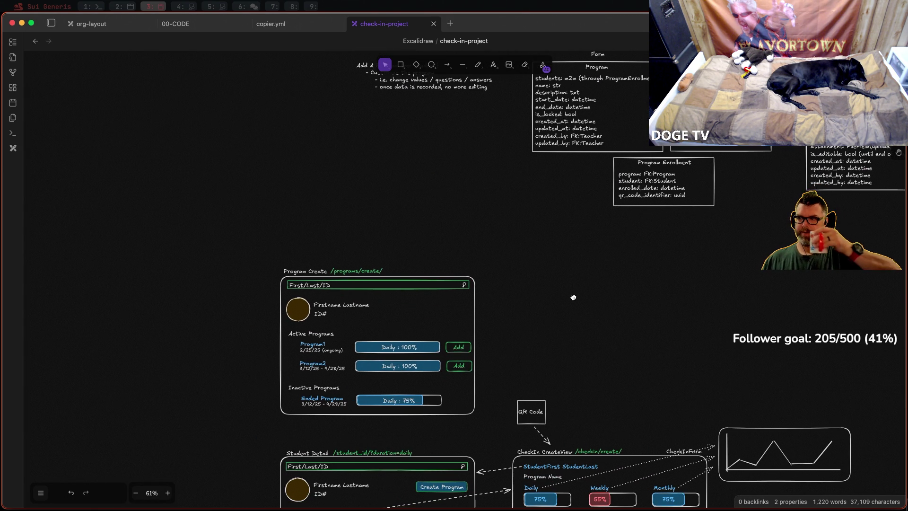
pyautogui.scroll(-2, 573, 297)
pyautogui.hscroll(-1, 573, 297)
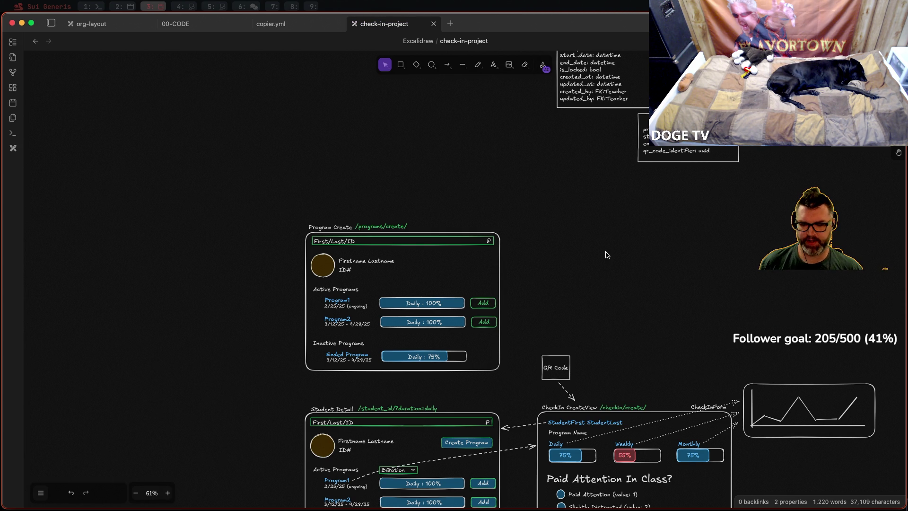
pyautogui.moveTo(617, 239); pyautogui.dragTo(578, 285)
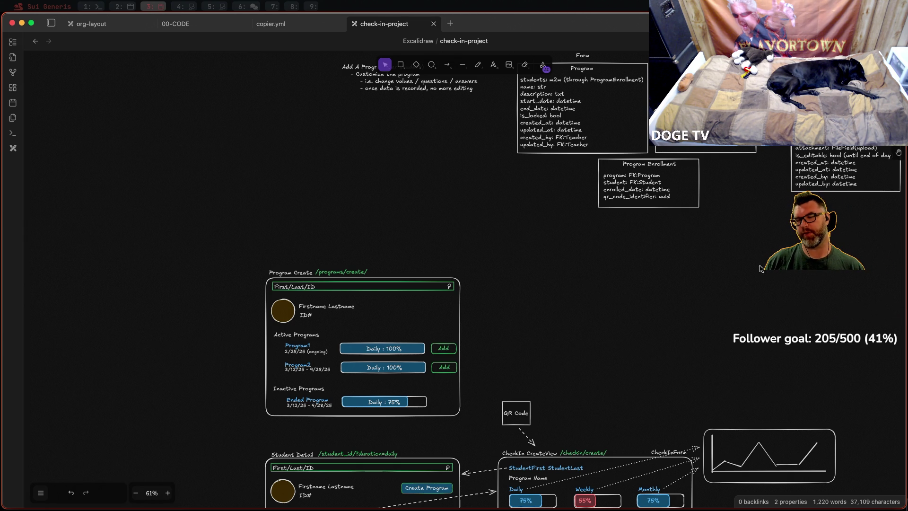
pyautogui.moveTo(464, 243); pyautogui.dragTo(477, 242)
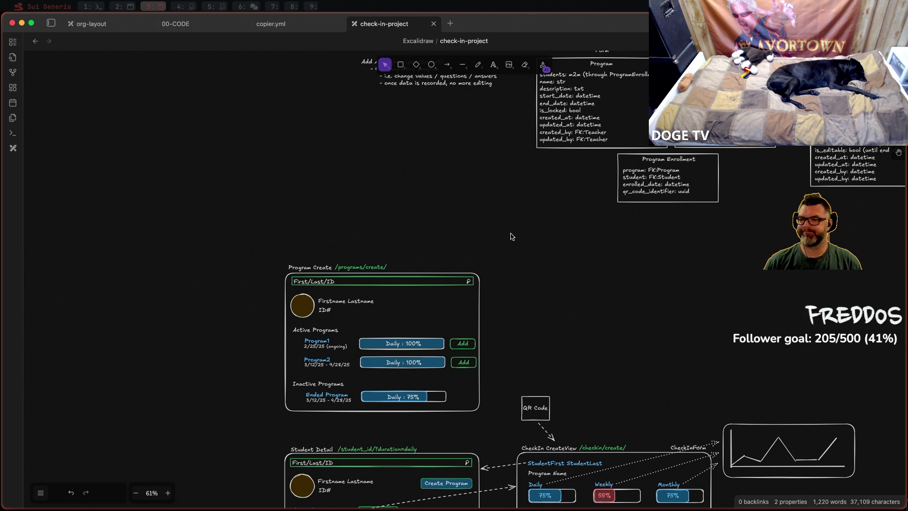
pyautogui.scroll(3, 420, 306)
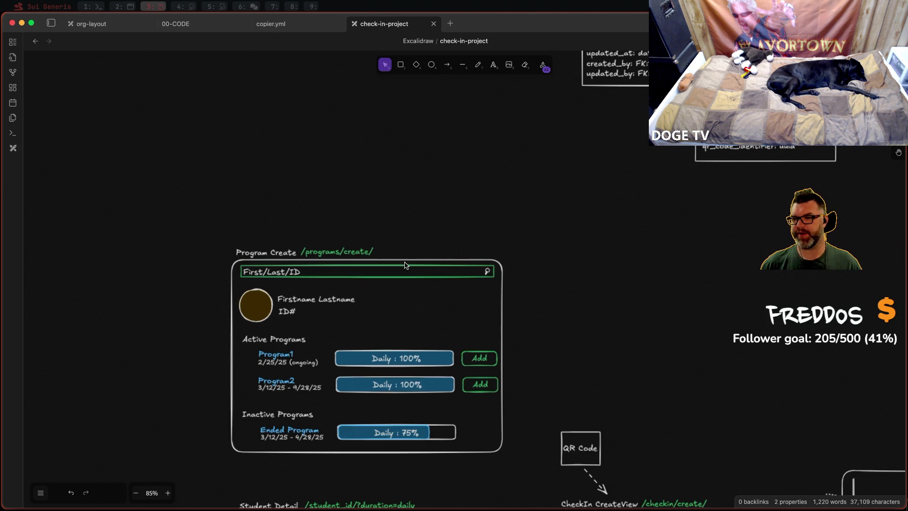
# Step: Delete the First/Last/ID search label from the Program Create frame
pyautogui.click(409, 277)
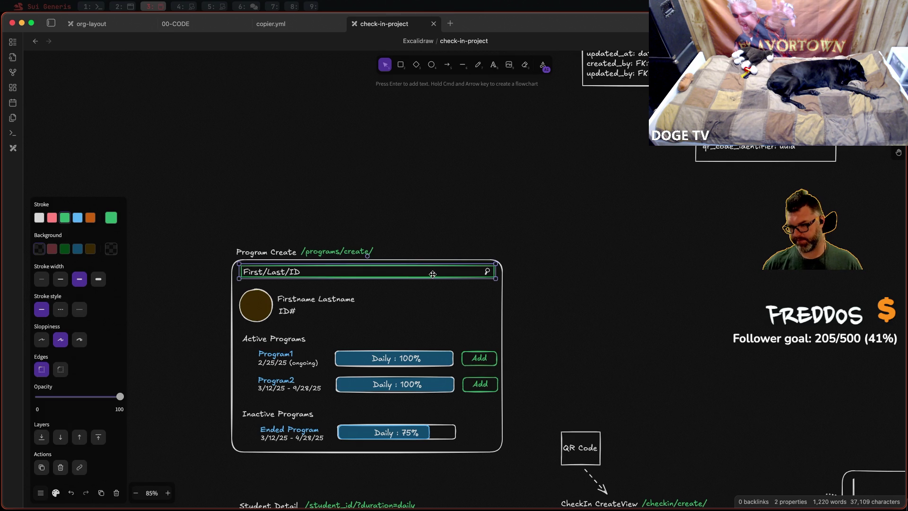
pyautogui.click(465, 281)
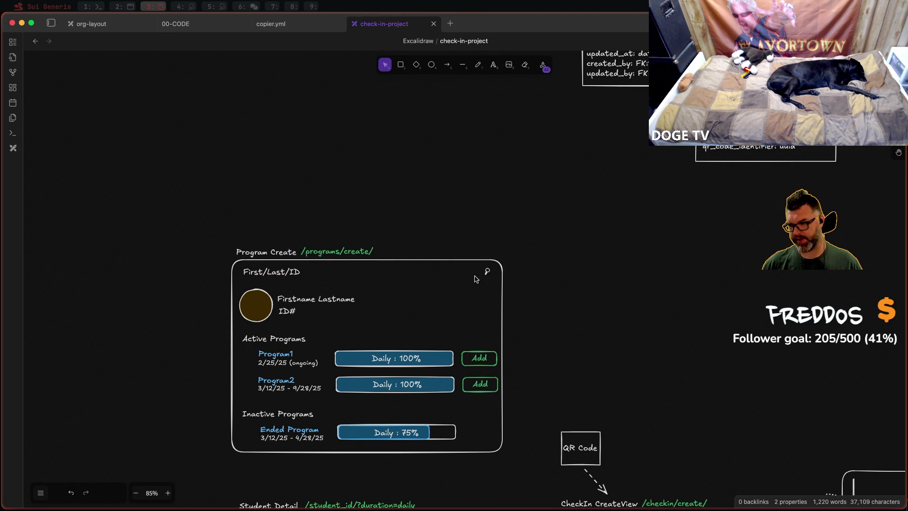
pyautogui.click(260, 272)
pyautogui.press('Delete')
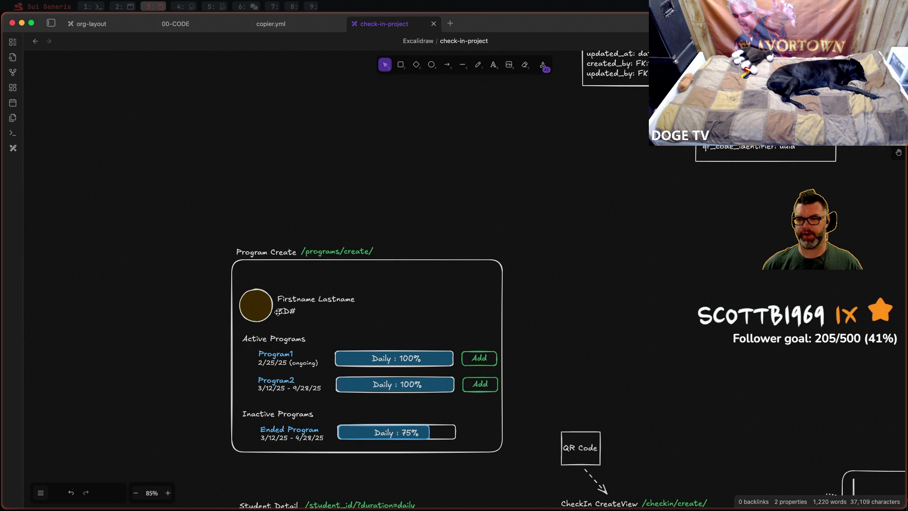
pyautogui.scroll(-5, 547, 229)
pyautogui.scroll(3, 554, 234)
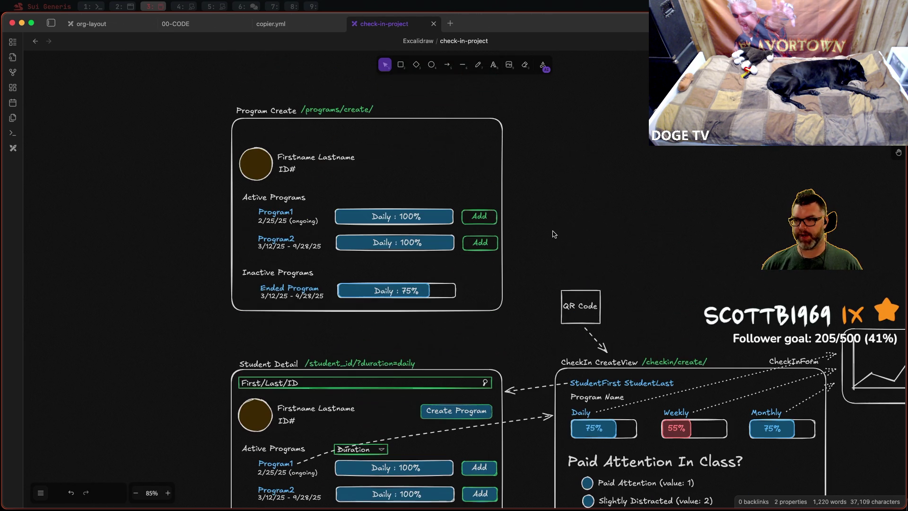
pyautogui.scroll(-2, 561, 229)
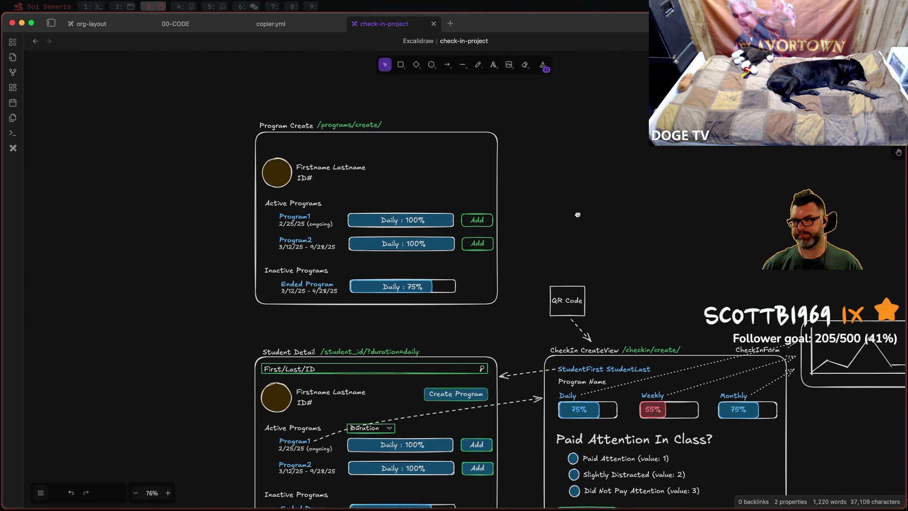
pyautogui.scroll(-2, 561, 230)
pyautogui.scroll(-2, 532, 178)
pyautogui.scroll(-1, 525, 170)
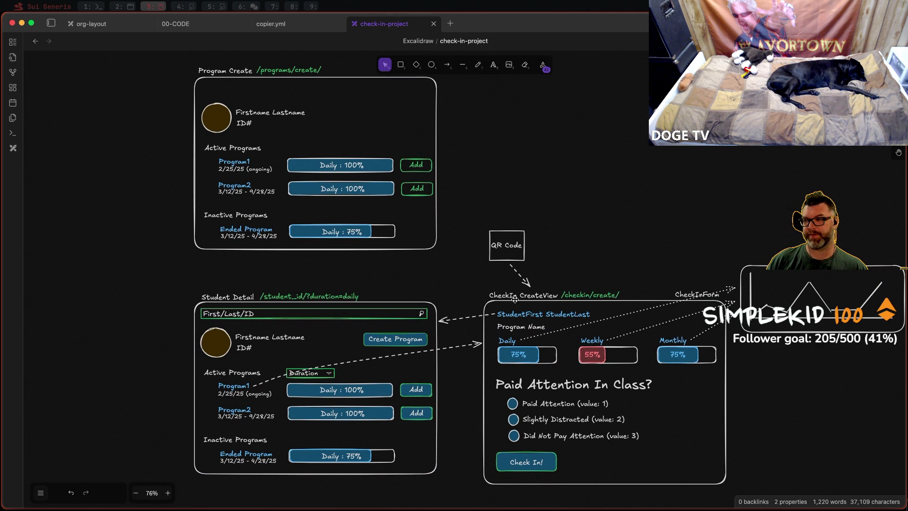
pyautogui.scroll(2, 561, 177)
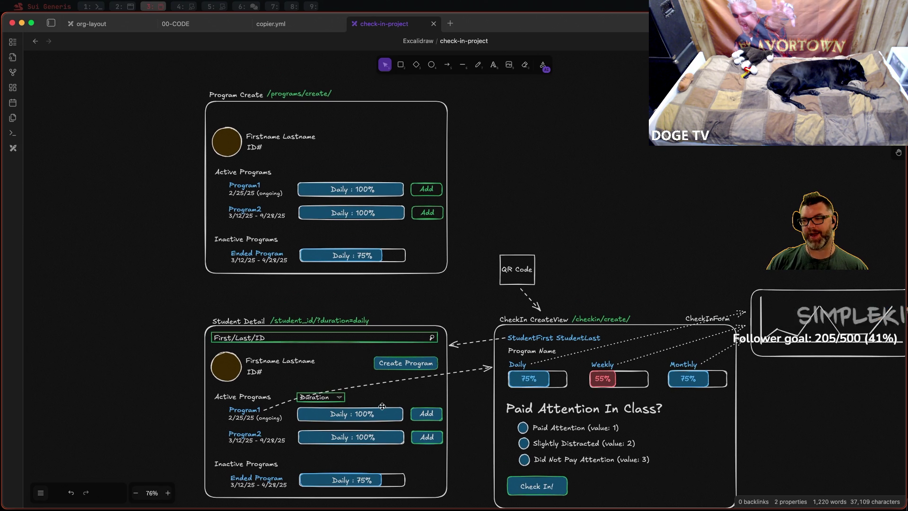
# Step: Re-center the wireframes and select the name and ID placeholder text
pyautogui.moveTo(593, 147); pyautogui.dragTo(585, 222)
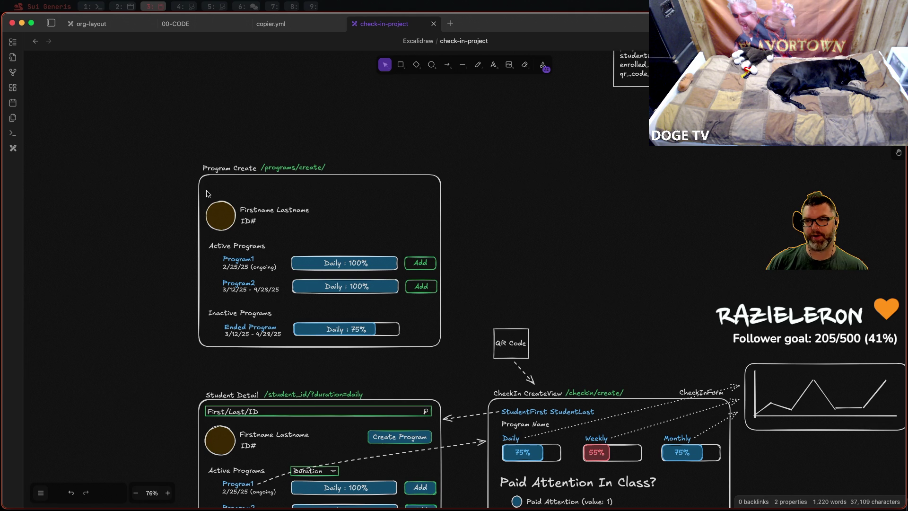
pyautogui.moveTo(207, 193); pyautogui.dragTo(359, 242)
# Step: Delete the name/ID placeholder text and the brown avatar circle from the Program Create box
pyautogui.press('Delete')
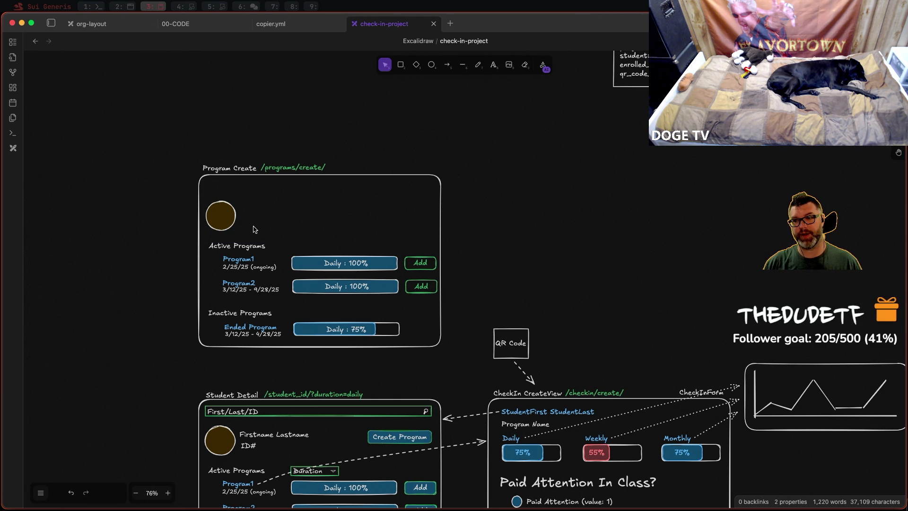
pyautogui.moveTo(254, 229); pyautogui.dragTo(184, 192)
pyautogui.click(226, 220)
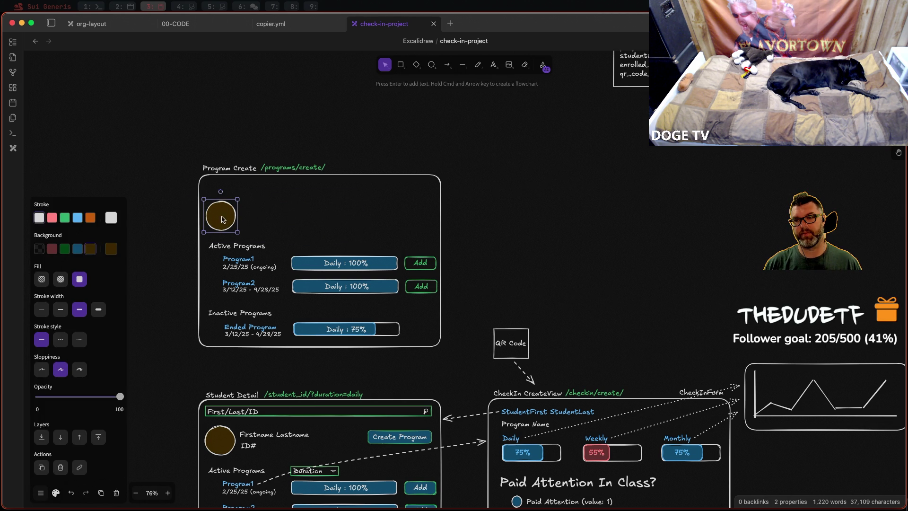
pyautogui.press('Delete')
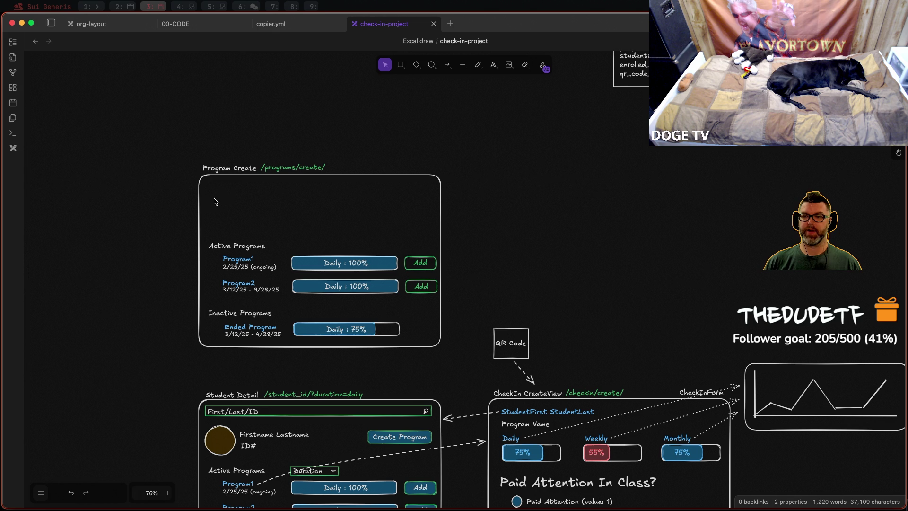
# Step: Add a 'Create Program' heading at the top of the Program Create box
pyautogui.click(493, 66)
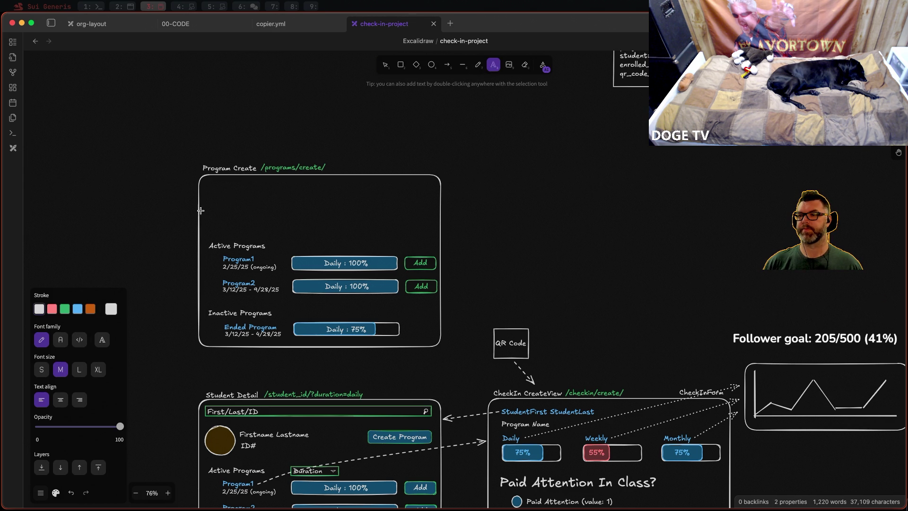
pyautogui.click(209, 187)
pyautogui.write('Create Program')
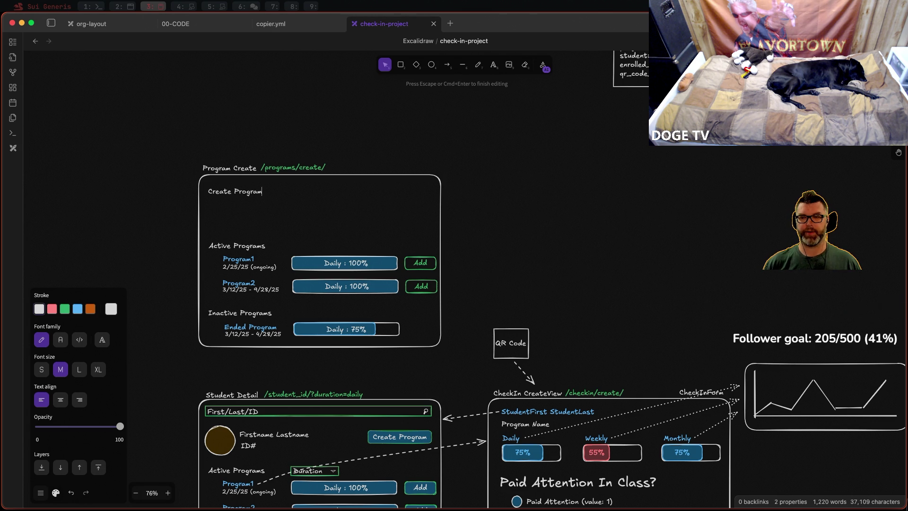
pyautogui.click(247, 210)
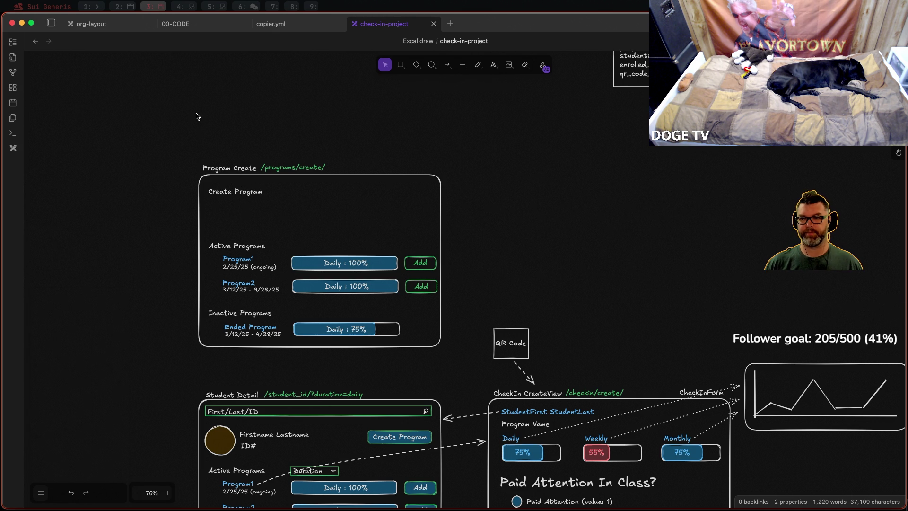
pyautogui.click(244, 192)
pyautogui.moveTo(243, 192); pyautogui.dragTo(246, 186)
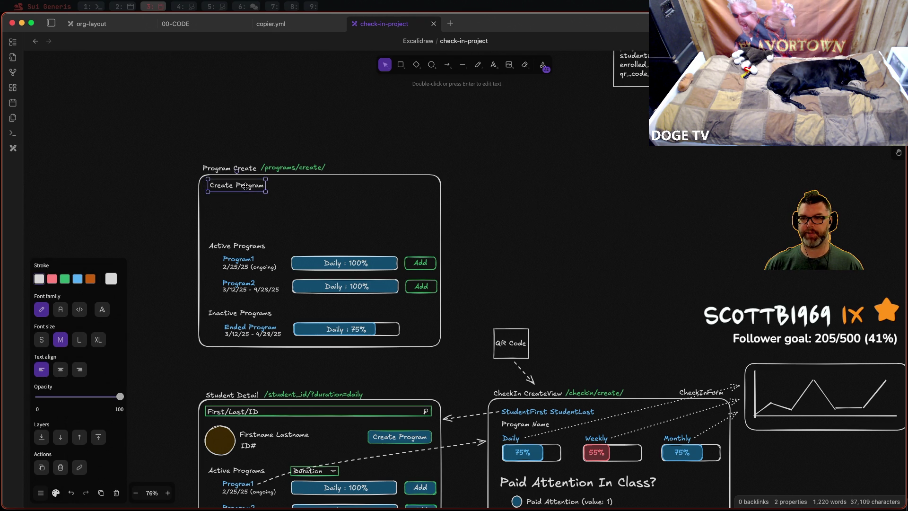
pyautogui.click(233, 227)
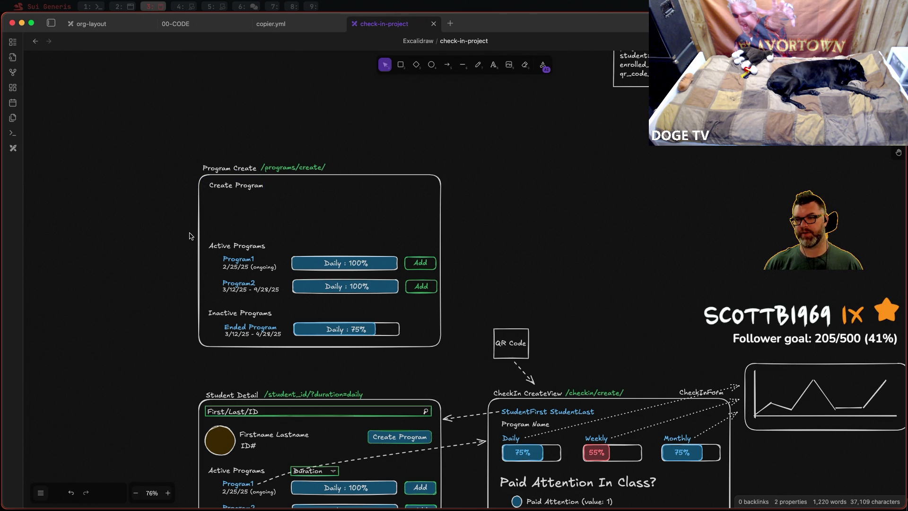
# Step: Delete the copied Active and Inactive Programs list content
pyautogui.moveTo(204, 228); pyautogui.dragTo(445, 374)
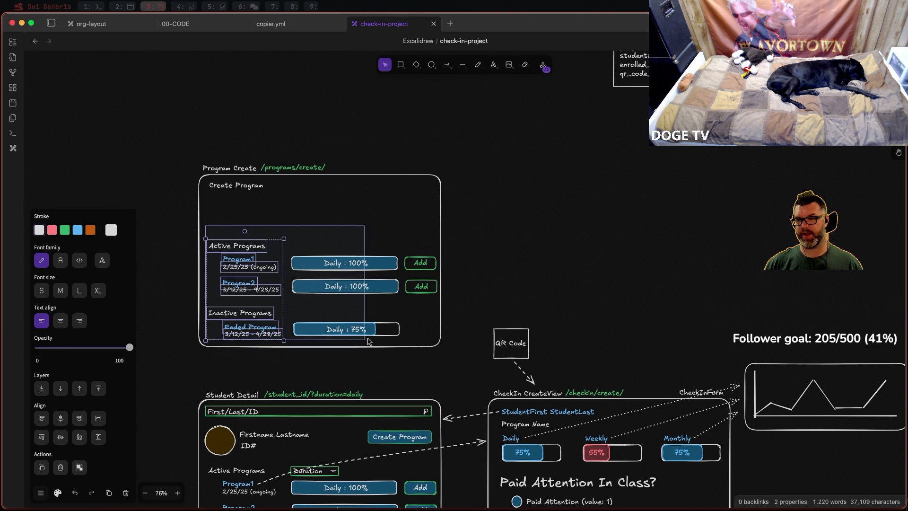
pyautogui.press('Delete')
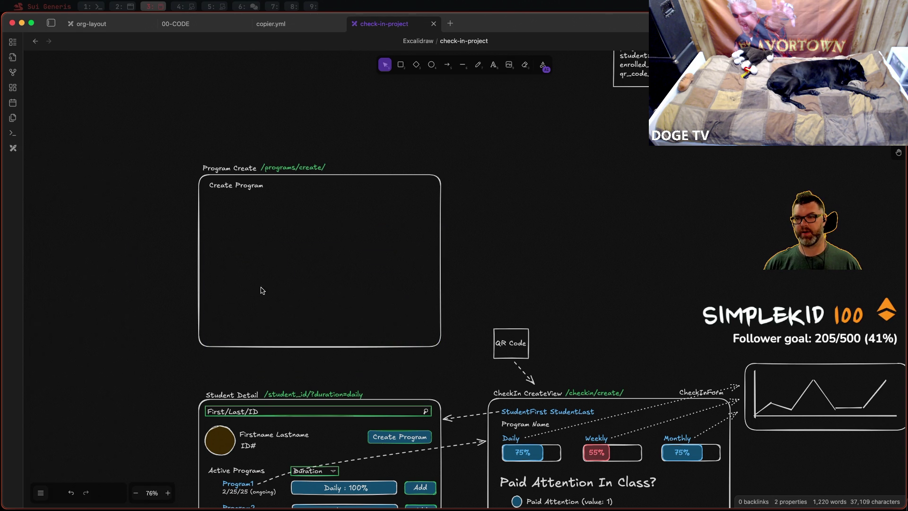
pyautogui.scroll(-1, 496, 215)
pyautogui.scroll(3, 535, 257)
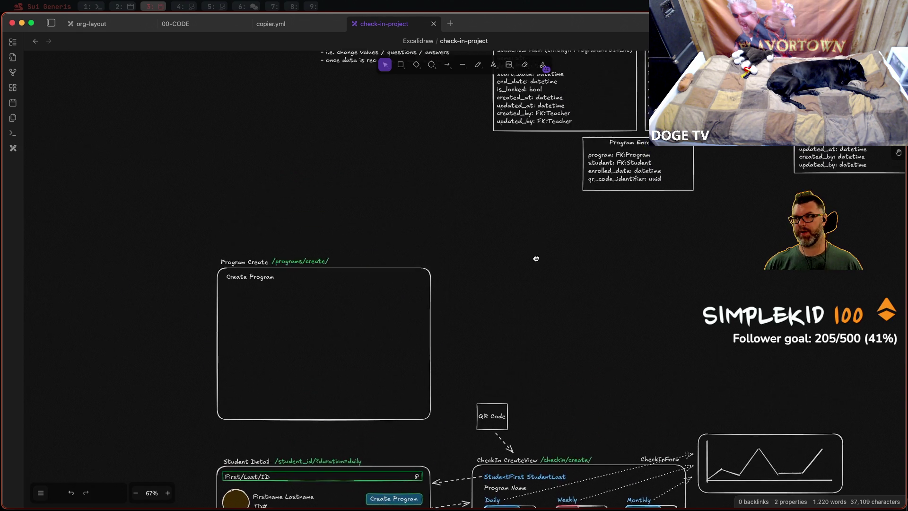
pyautogui.scroll(2, 523, 309)
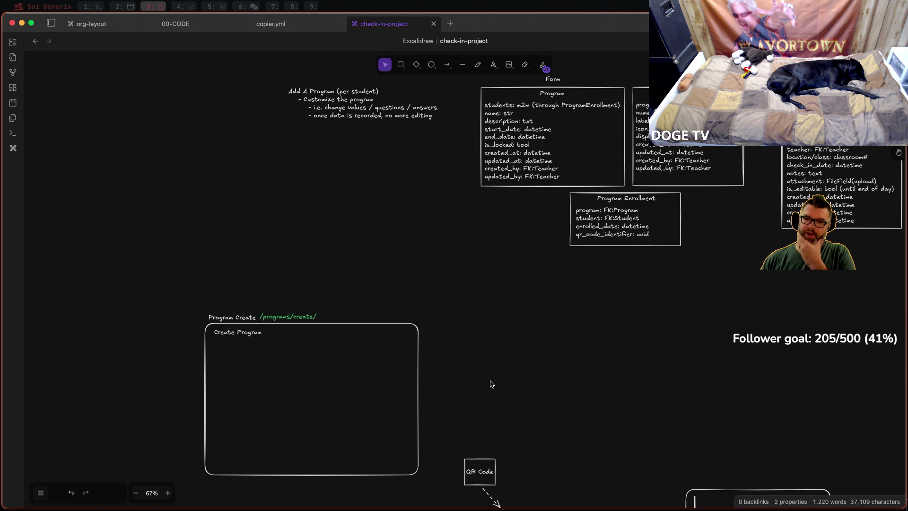
pyautogui.scroll(-2, 497, 355)
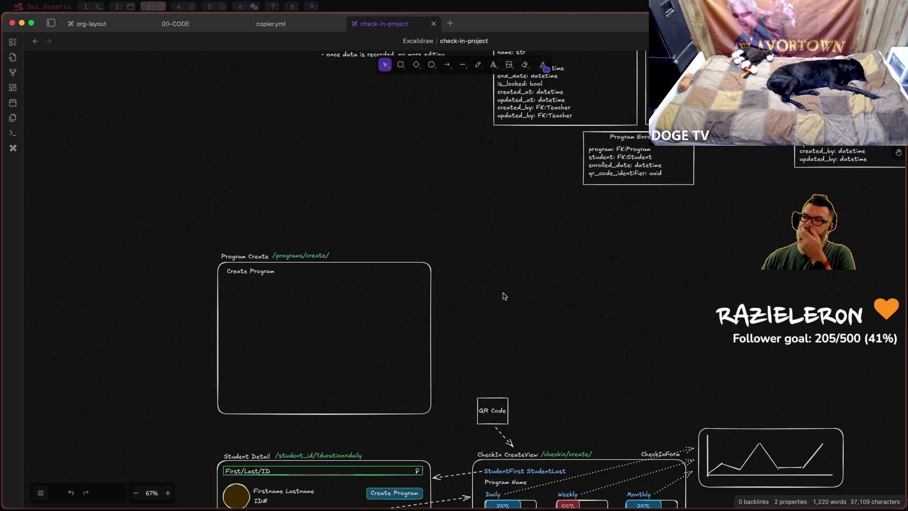
pyautogui.scroll(2, 503, 323)
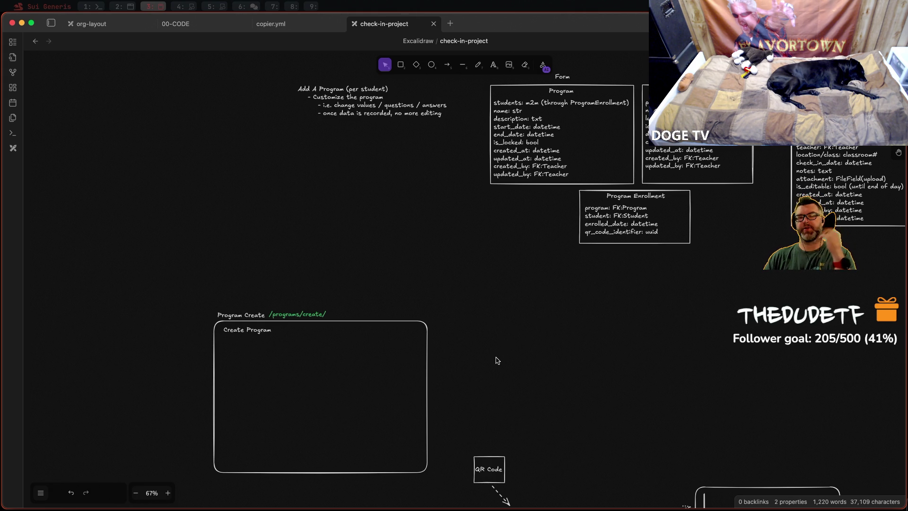
pyautogui.scroll(5, 496, 364)
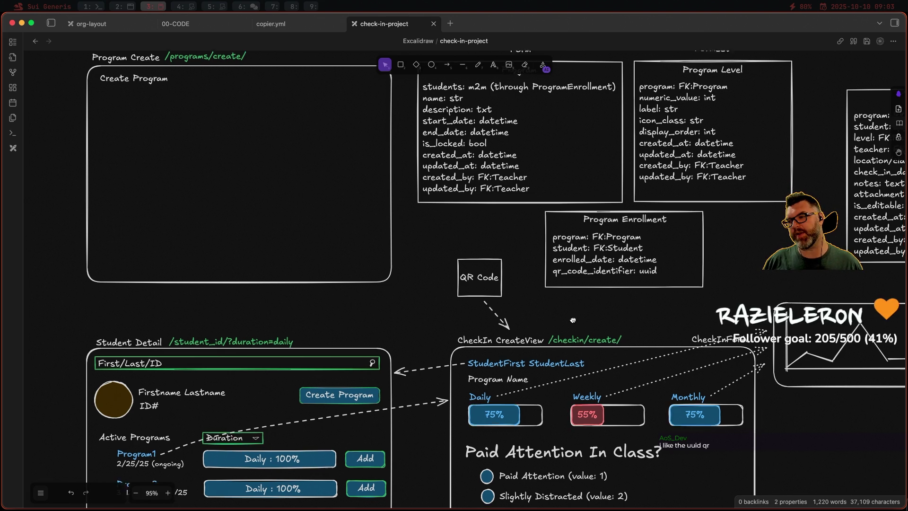
pyautogui.scroll(-3, 528, 270)
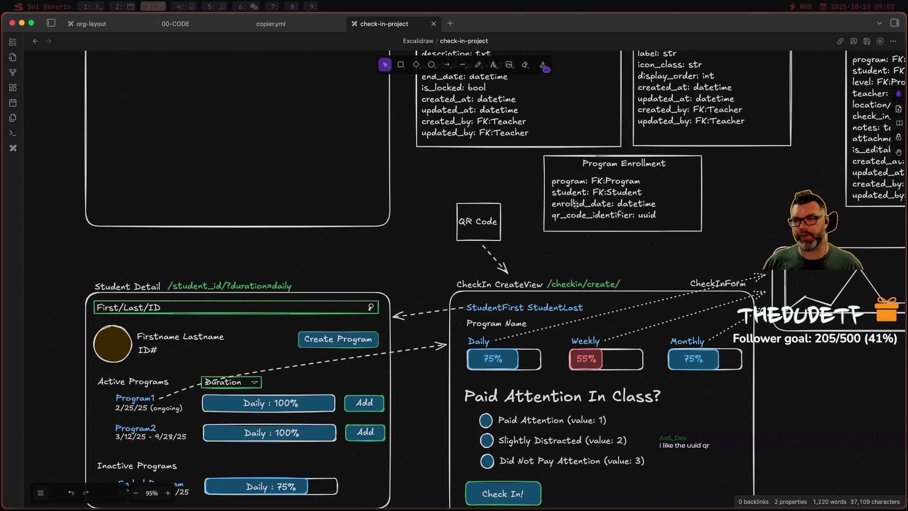
pyautogui.scroll(-2, 575, 205)
pyautogui.scroll(-3, 572, 171)
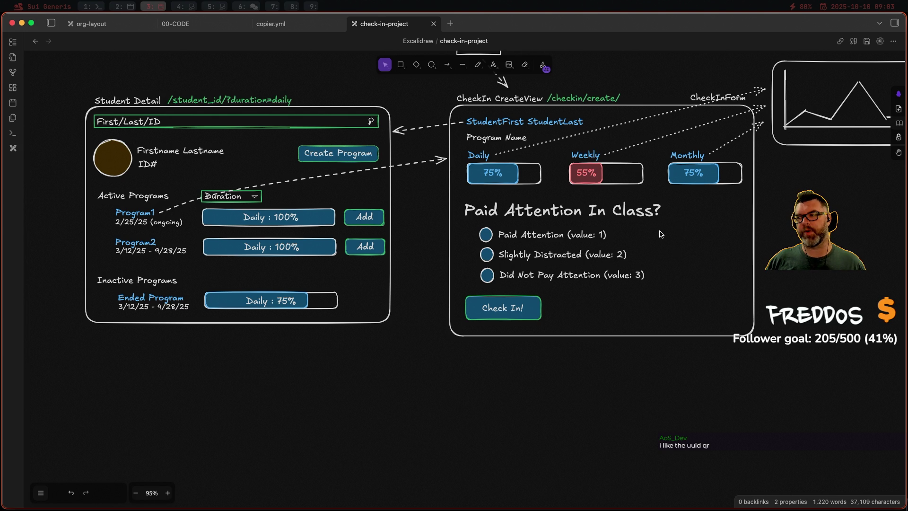
pyautogui.moveTo(660, 233); pyautogui.dragTo(671, 359)
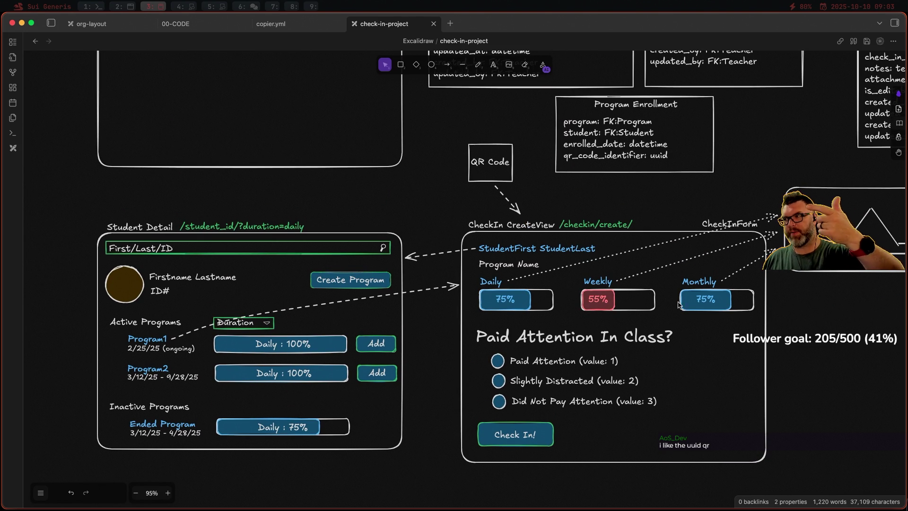
pyautogui.scroll(3, 579, 327)
pyautogui.hscroll(5, 580, 327)
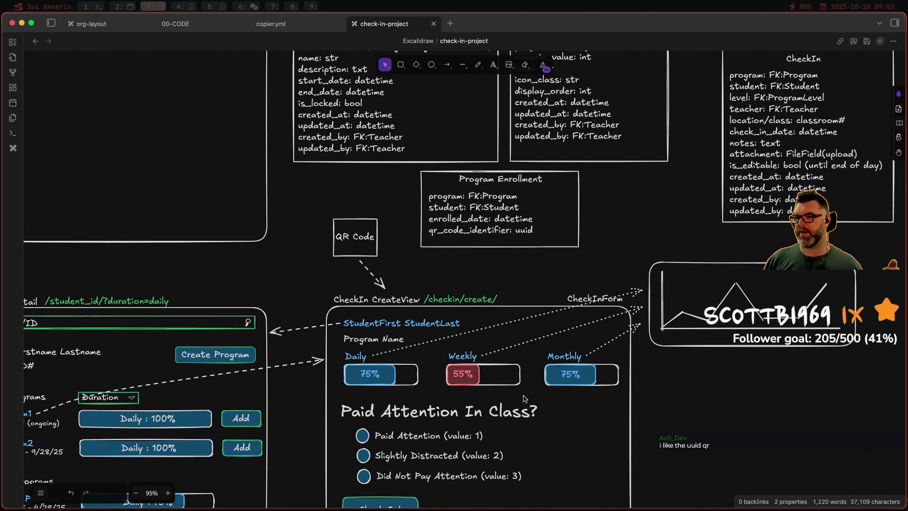
pyautogui.scroll(-3, 630, 284)
pyautogui.hscroll(-3, 630, 285)
pyautogui.moveTo(630, 284); pyautogui.dragTo(587, 278)
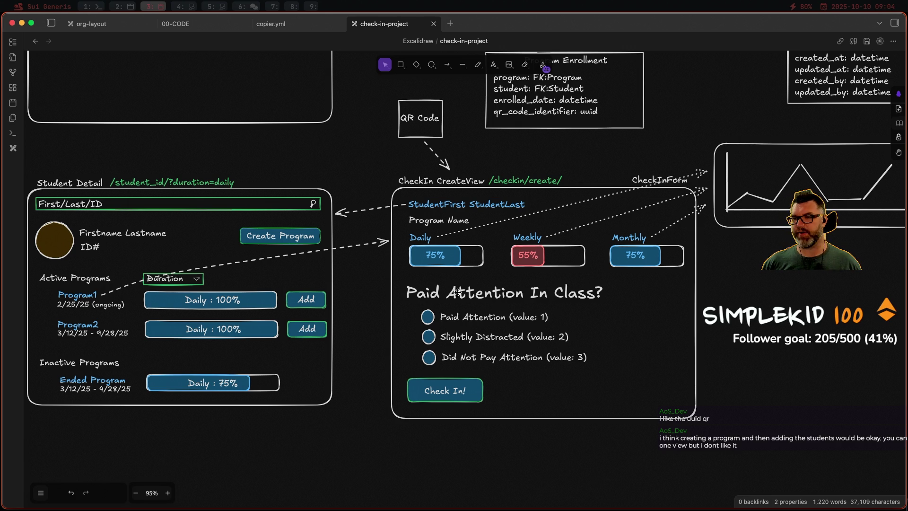
pyautogui.scroll(5, 583, 278)
pyautogui.hscroll(-2, 553, 354)
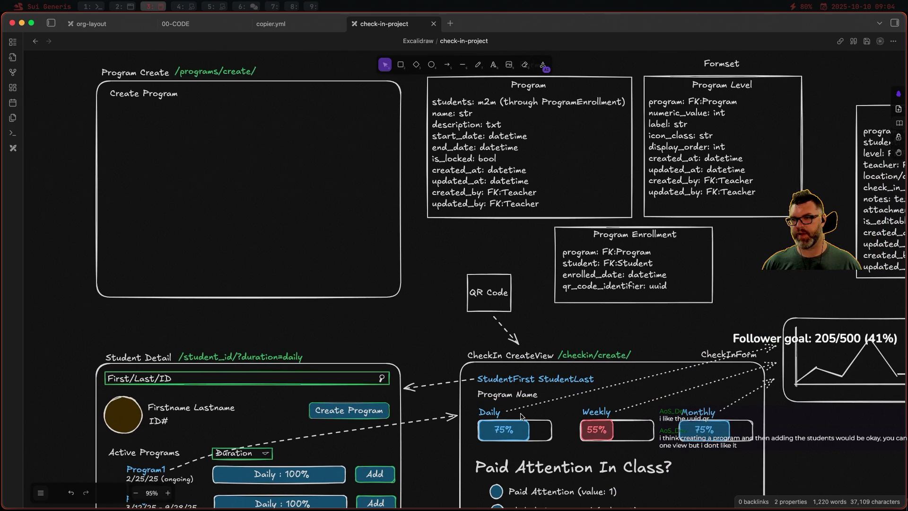
pyautogui.keyDown('ctrl'); pyautogui.scroll(-2, 521, 417); pyautogui.keyUp('ctrl')
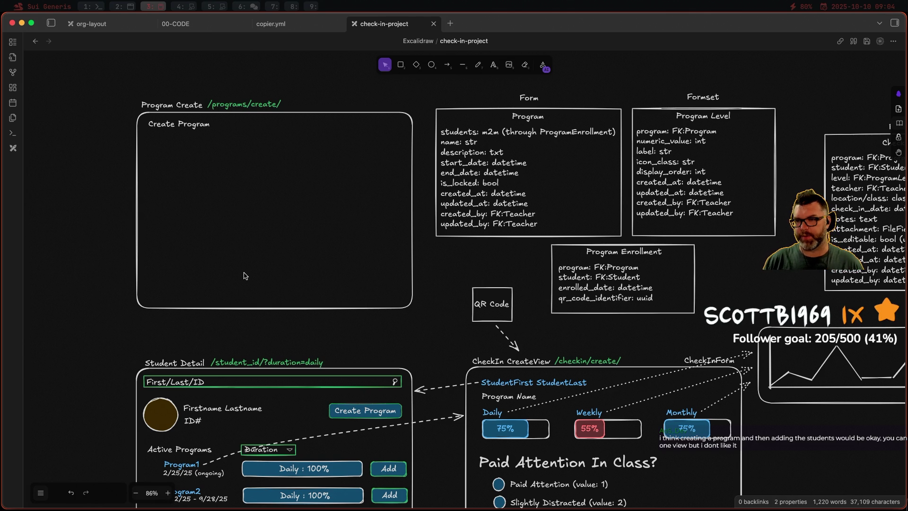
pyautogui.scroll(-3, 435, 263)
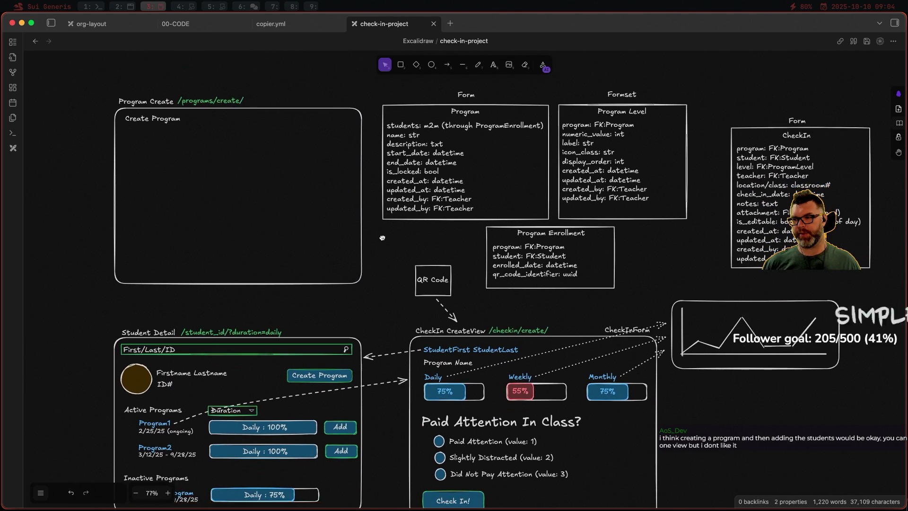
pyautogui.moveTo(429, 258); pyautogui.dragTo(382, 244)
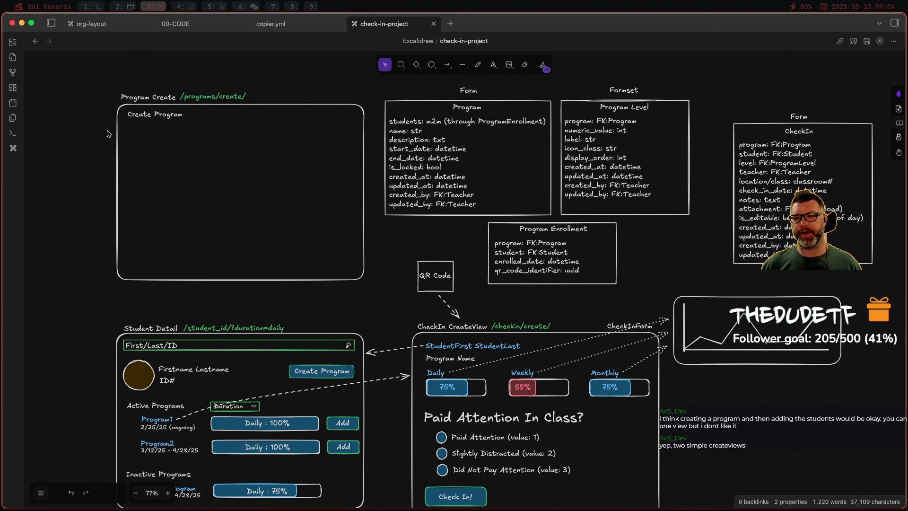
pyautogui.scroll(3, 174, 170)
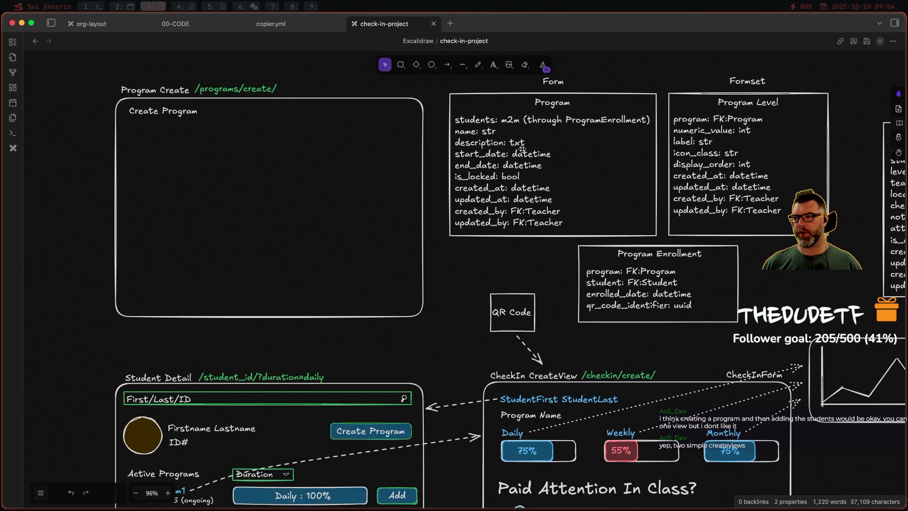
# Step: Draw a thin empty input box under the Create Program heading
pyautogui.click(401, 65)
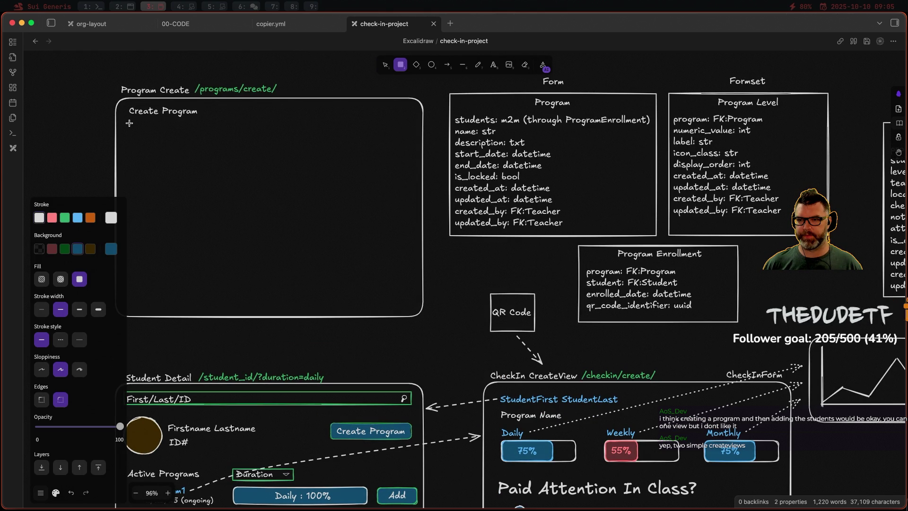
pyautogui.moveTo(130, 123)
pyautogui.mouseDown()
pyautogui.moveTo(261, 140)
pyautogui.moveTo(250, 139)
pyautogui.mouseUp()
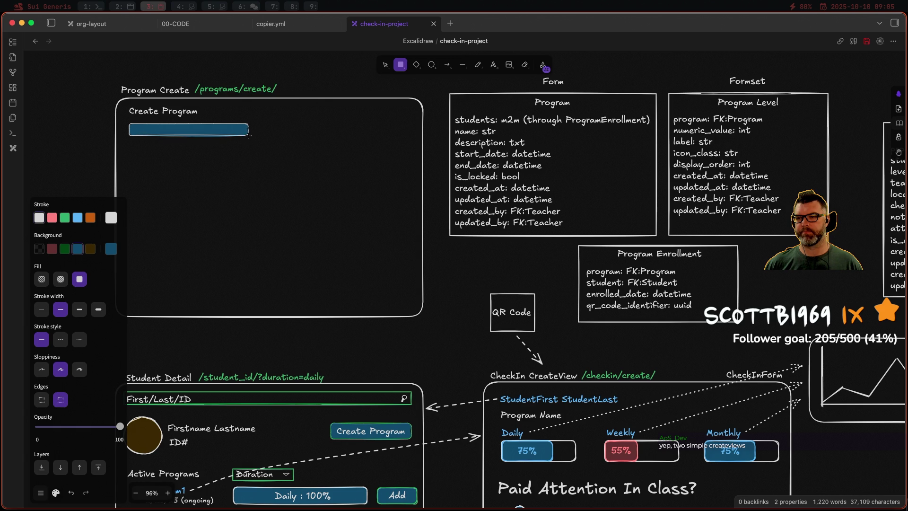
pyautogui.moveTo(251, 137); pyautogui.dragTo(251, 141)
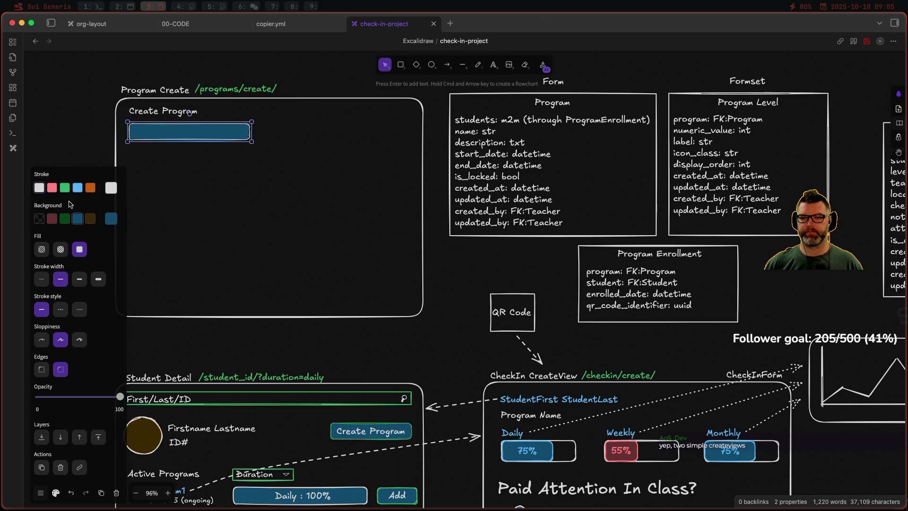
pyautogui.click(40, 218)
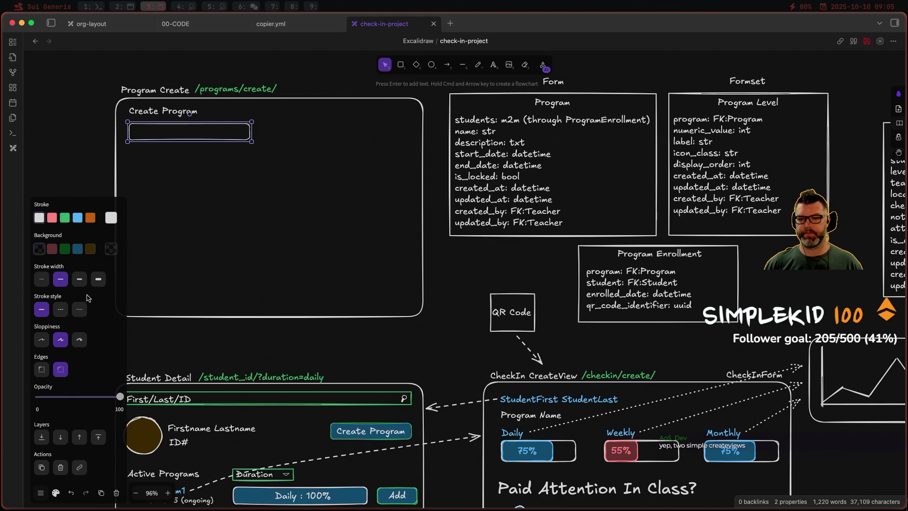
# Step: Add a 'Program Name' label and move it into the new input box
pyautogui.press('Return')
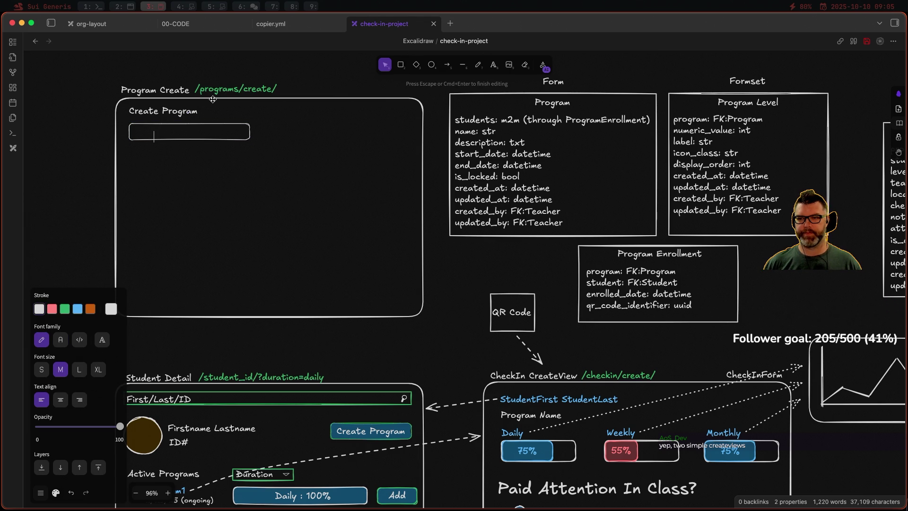
pyautogui.write('P')
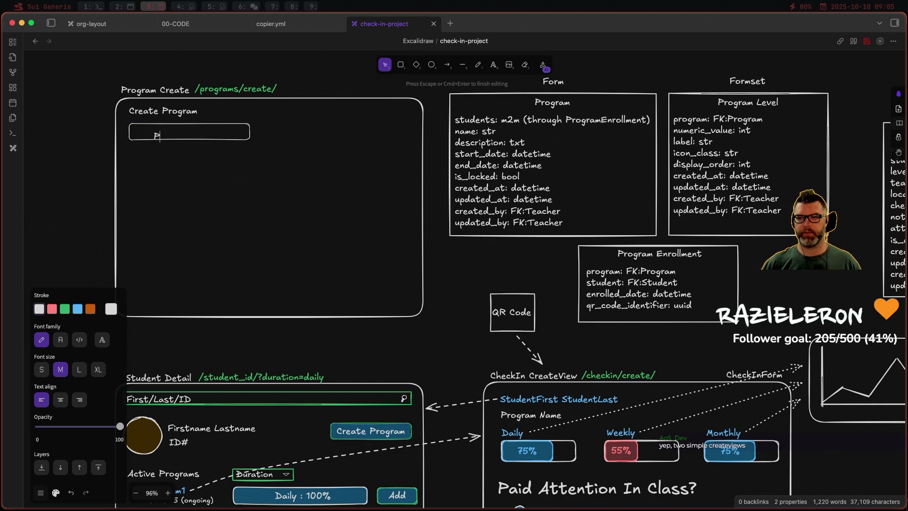
pyautogui.write('rogram Name')
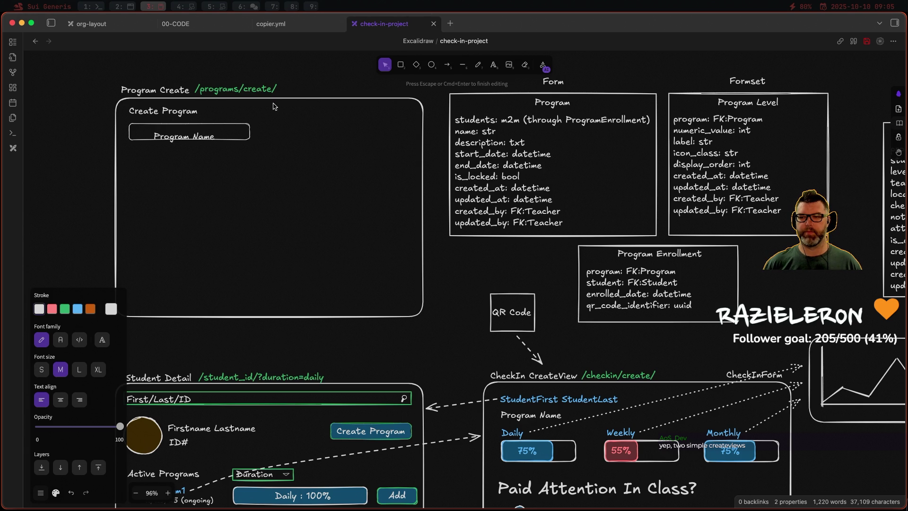
pyautogui.click(291, 130)
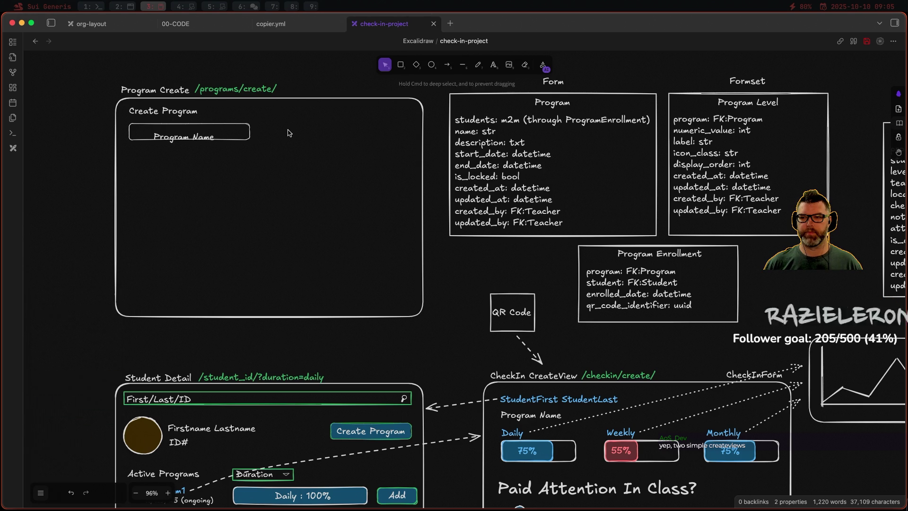
pyautogui.click(188, 138)
pyautogui.moveTo(201, 137); pyautogui.dragTo(182, 131)
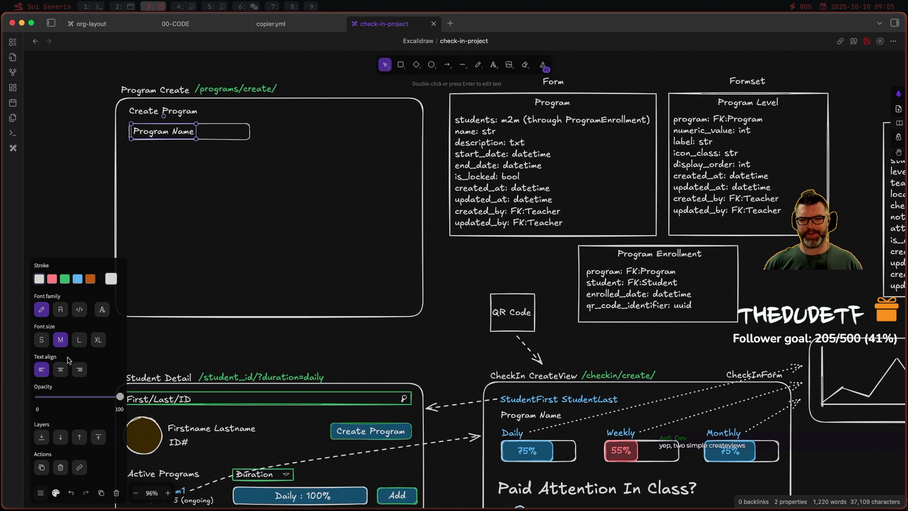
# Step: Set the Program Name label to small, left-aligned text and nudge it into place
pyautogui.click(62, 372)
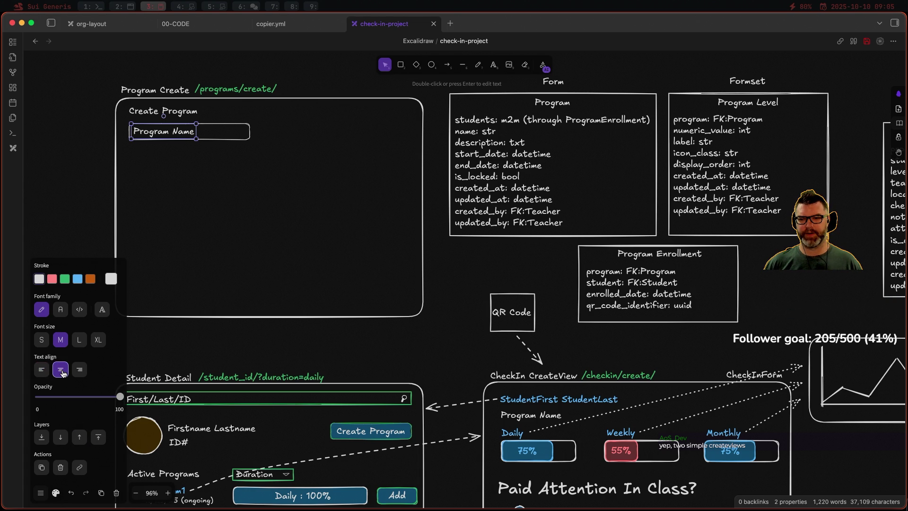
pyautogui.click(42, 369)
pyautogui.click(42, 341)
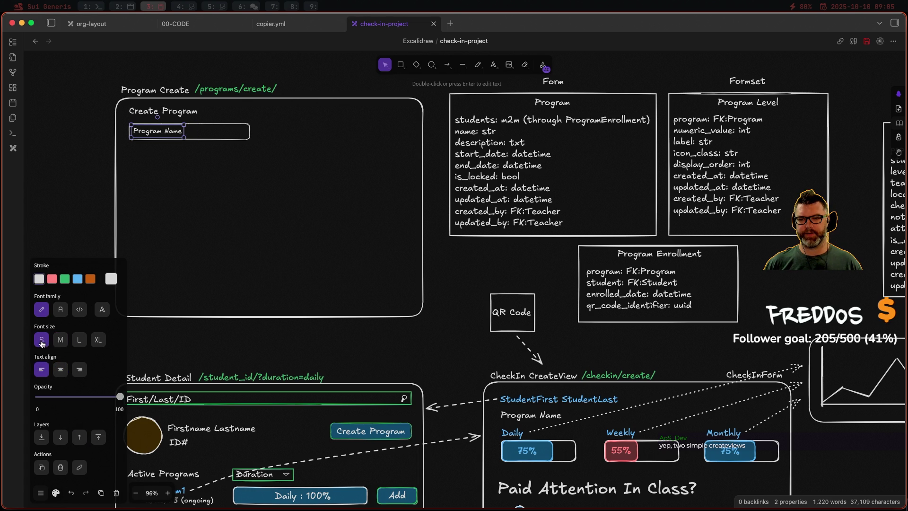
pyautogui.moveTo(170, 129); pyautogui.dragTo(169, 132)
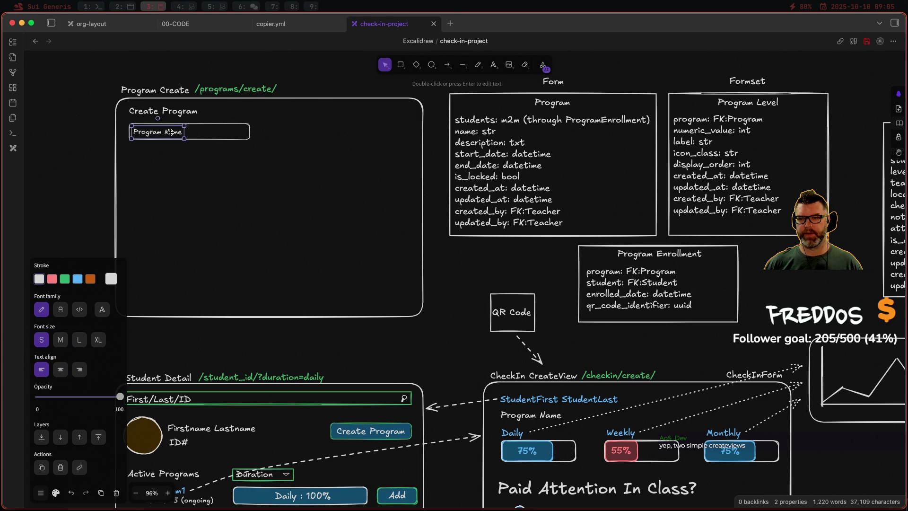
# Step: Duplicate the Program Name input box and place the copy directly below the original
pyautogui.click(267, 161)
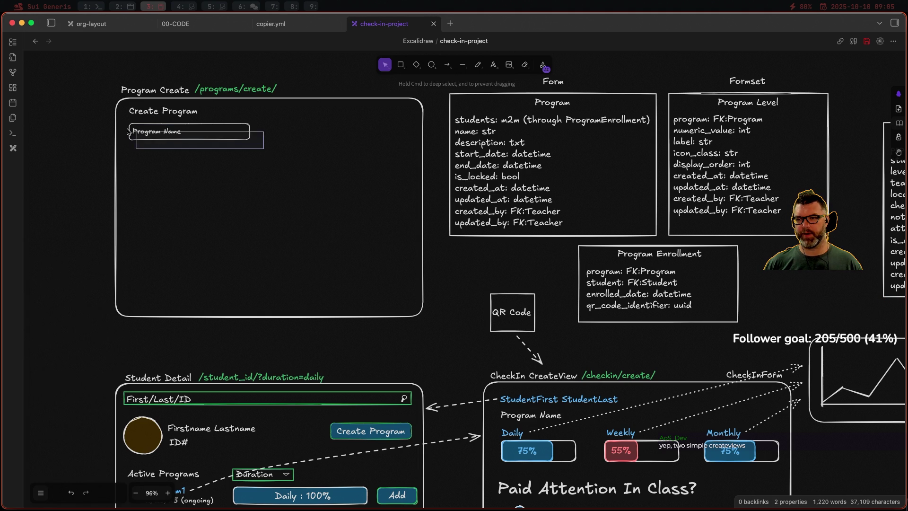
pyautogui.click(160, 139)
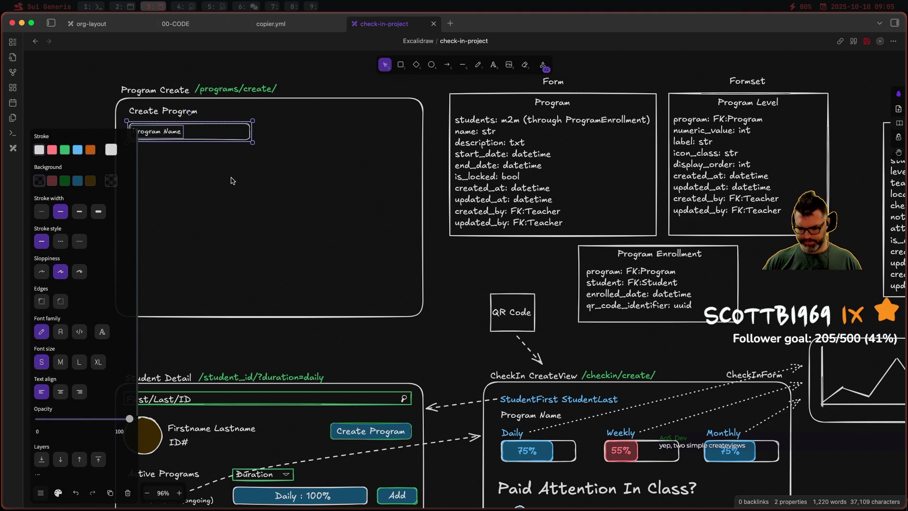
pyautogui.press('super+v')
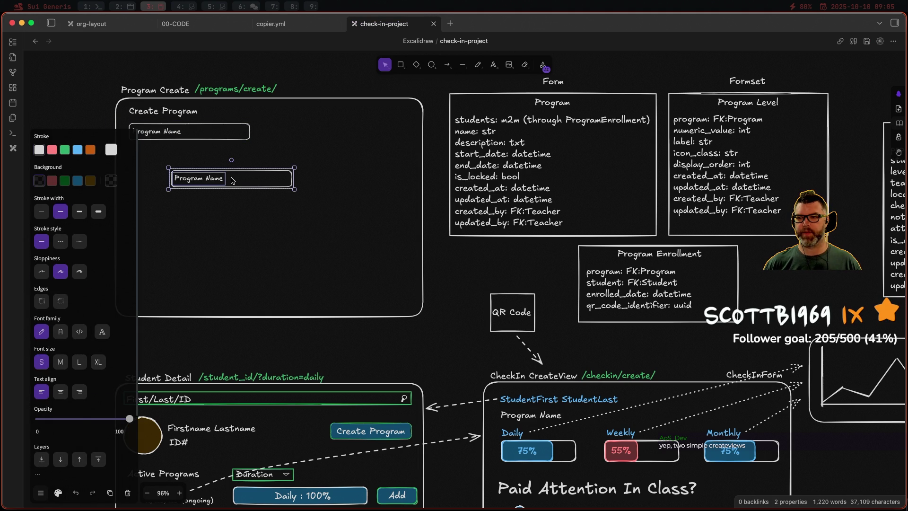
pyautogui.moveTo(231, 180); pyautogui.dragTo(208, 157)
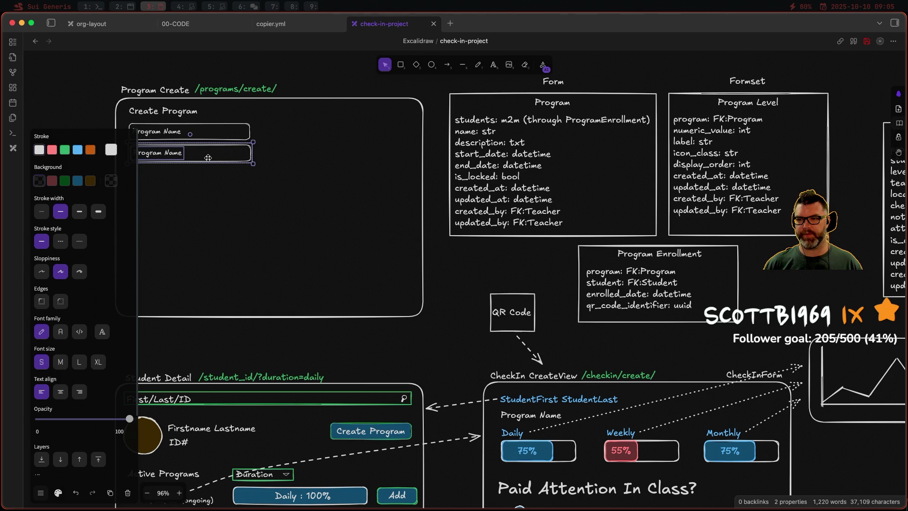
pyautogui.click(233, 244)
pyautogui.moveTo(150, 230); pyautogui.dragTo(171, 231)
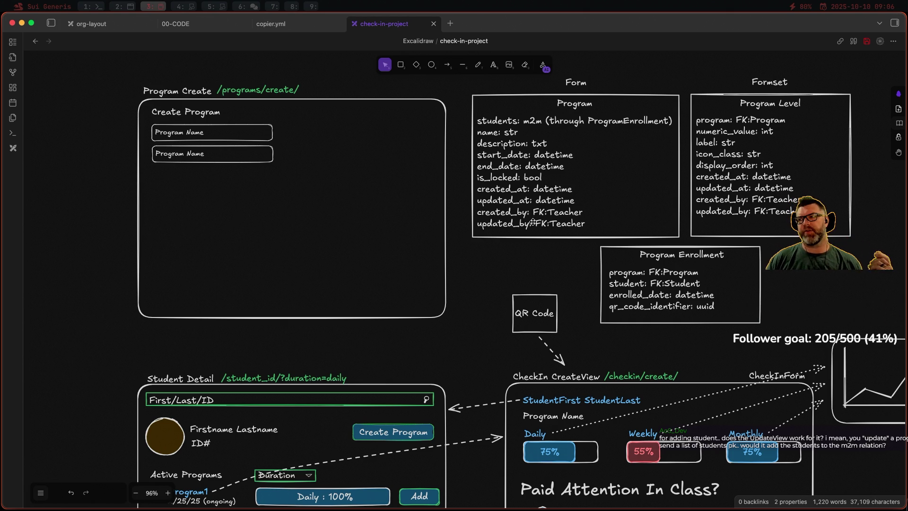
pyautogui.hscroll(1, 532, 203)
pyautogui.scroll(2, 532, 204)
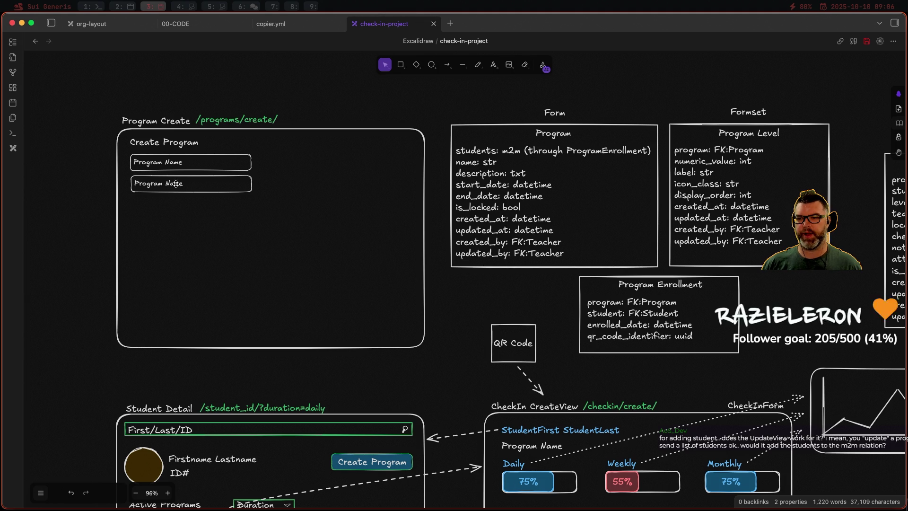
# Step: Make the second box taller and relabel it 'Description'
pyautogui.click(192, 190)
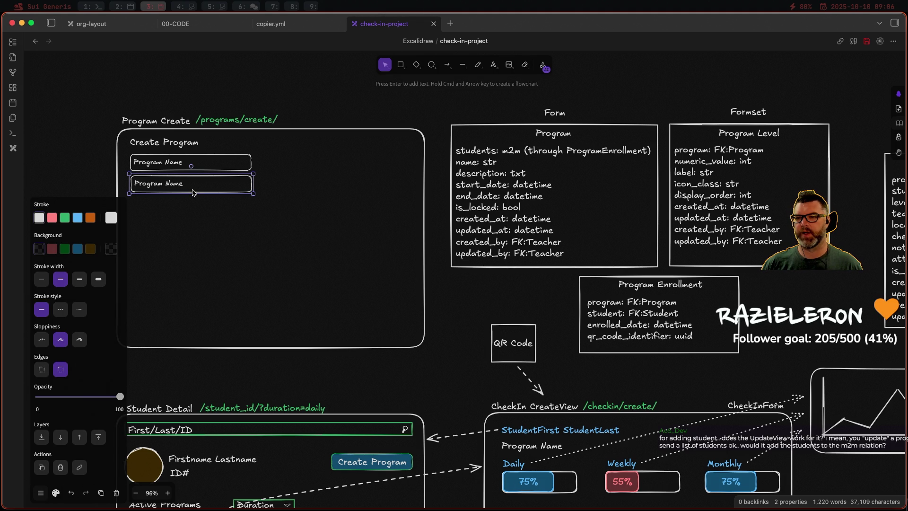
pyautogui.moveTo(194, 193); pyautogui.dragTo(193, 206)
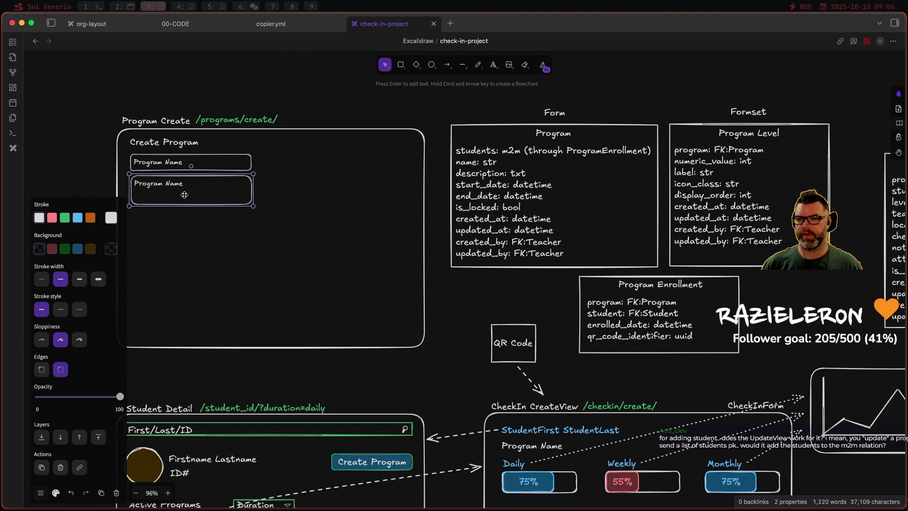
pyautogui.doubleClick(168, 182)
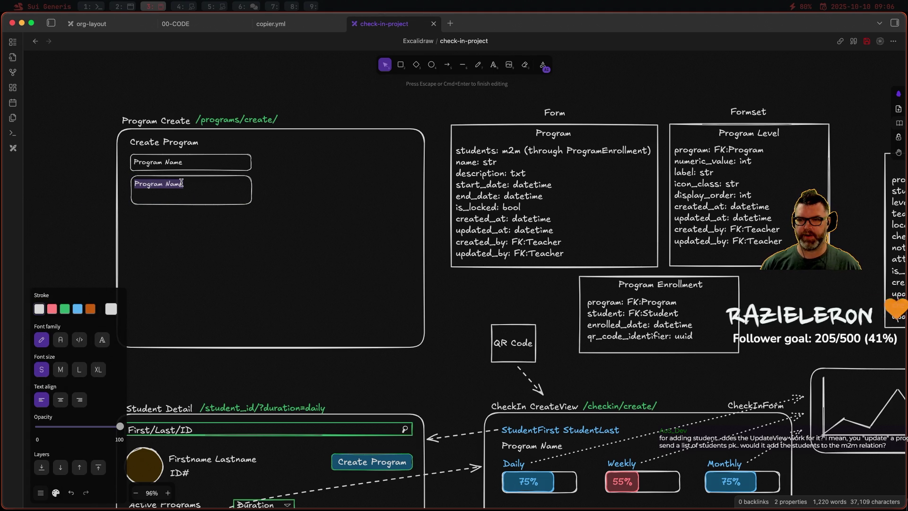
pyautogui.write('Description')
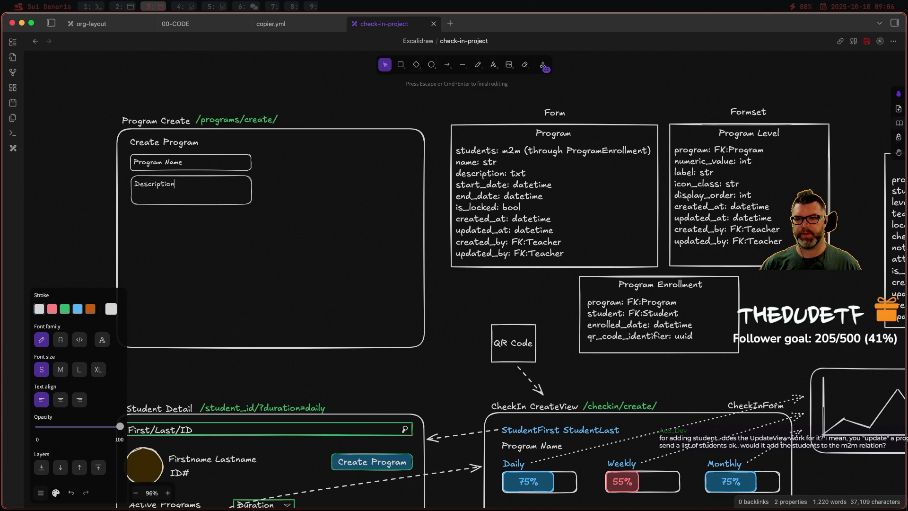
pyautogui.click(73, 178)
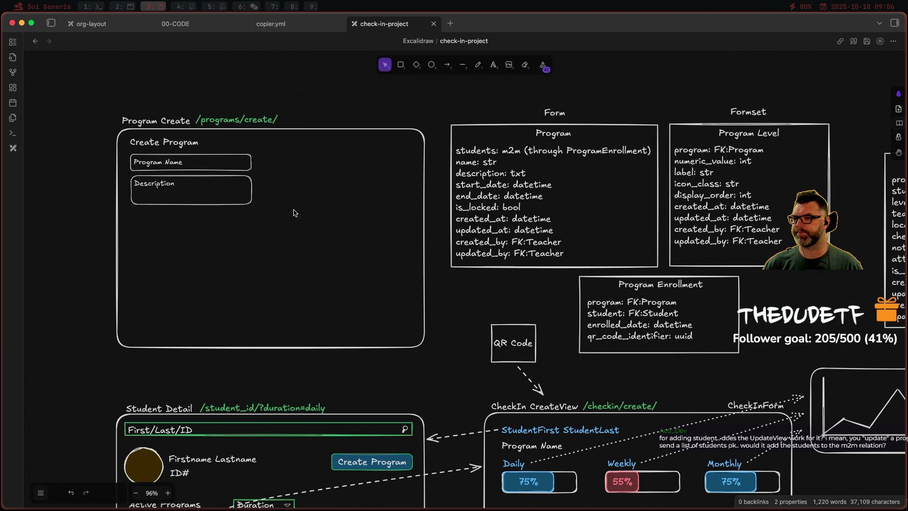
# Step: Duplicate the Program Name box, undo it, then drag out an overlapping copy instead
pyautogui.click(192, 168)
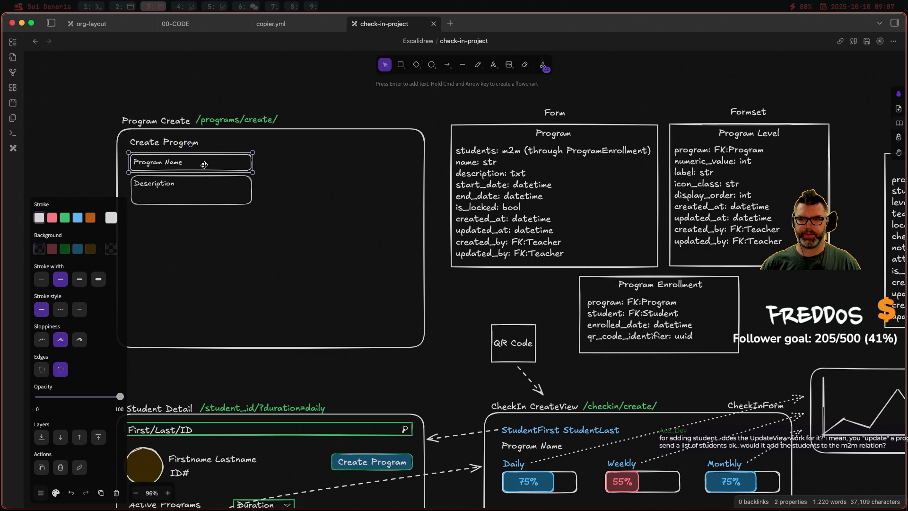
pyautogui.press('super+d')
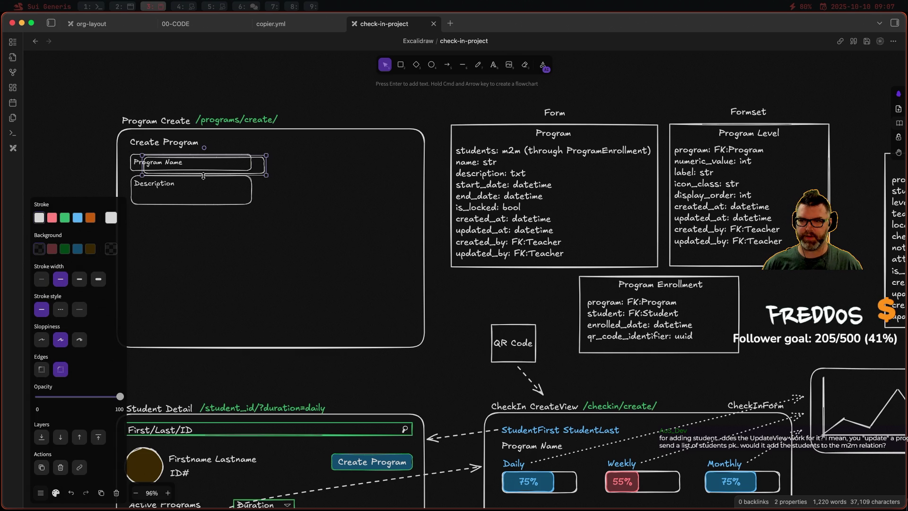
pyautogui.press('BackSpace')
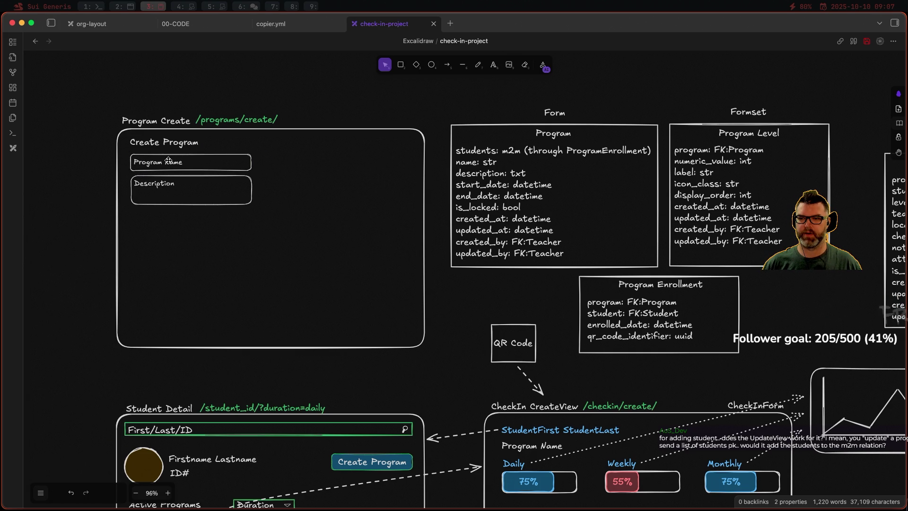
pyautogui.click(242, 171)
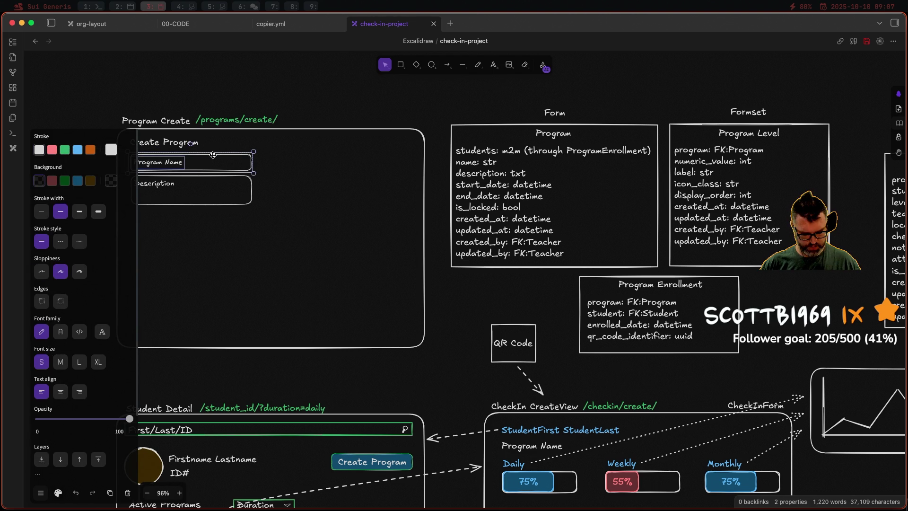
pyautogui.moveTo(212, 155); pyautogui.dragTo(234, 148)
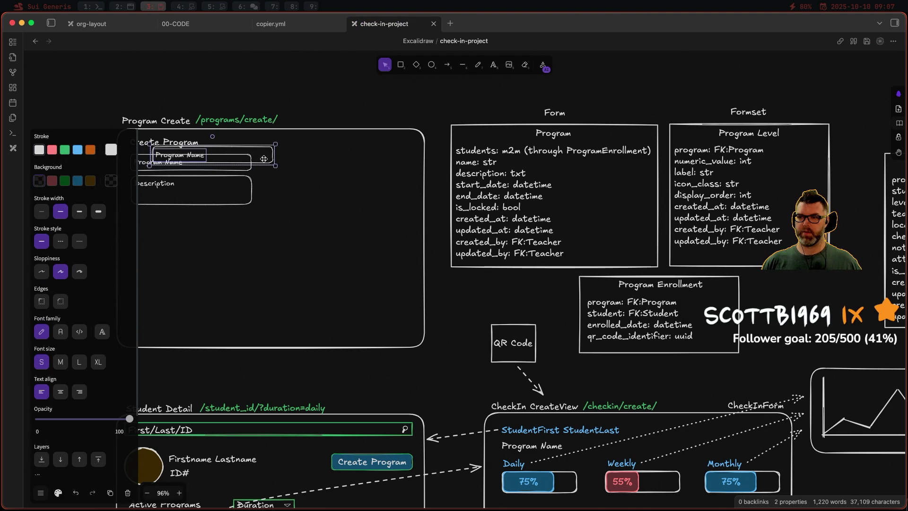